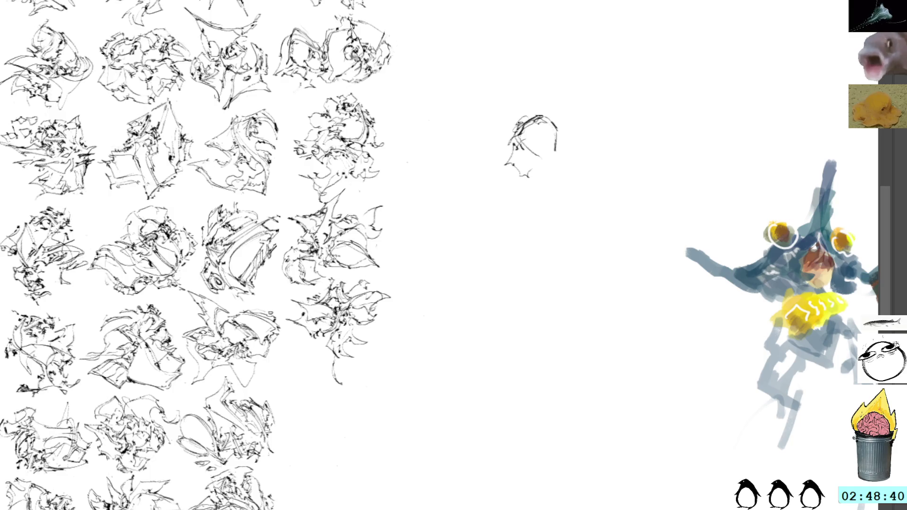
# Step: Sketch the small head's chin, face profile and right side, then fill the silhouette solid blue
pyautogui.moveTo(529, 167)
pyautogui.mouseDown()
pyautogui.moveTo(540, 174)
pyautogui.moveTo(541, 205)
pyautogui.moveTo(537, 181)
pyautogui.mouseUp()
pyautogui.moveTo(538, 123); pyautogui.dragTo(548, 170)
pyautogui.moveTo(540, 183)
pyautogui.mouseDown()
pyautogui.moveTo(512, 195)
pyautogui.moveTo(543, 213)
pyautogui.mouseUp()
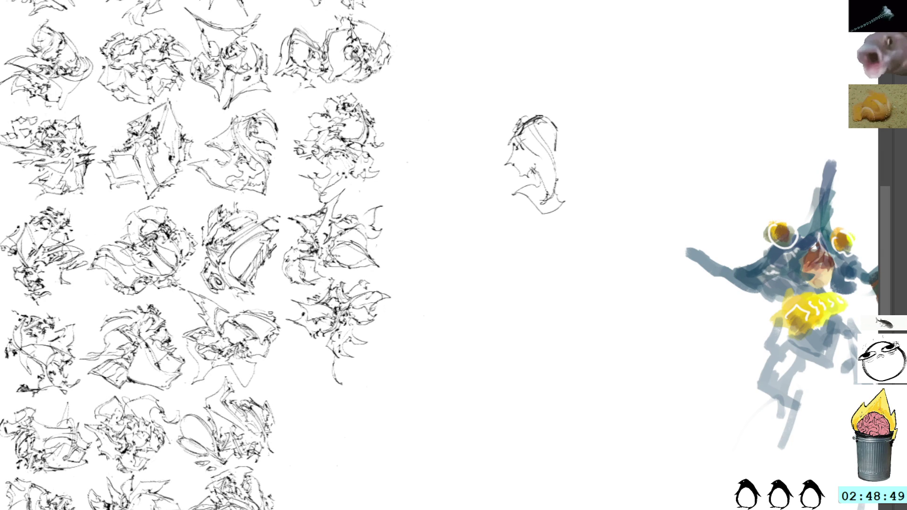
pyautogui.moveTo(519, 144)
pyautogui.mouseDown()
pyautogui.moveTo(514, 170)
pyautogui.moveTo(543, 189)
pyautogui.moveTo(531, 201)
pyautogui.moveTo(543, 215)
pyautogui.moveTo(567, 207)
pyautogui.moveTo(544, 146)
pyautogui.moveTo(559, 158)
pyautogui.mouseUp()
pyautogui.moveTo(548, 118); pyautogui.dragTo(562, 158)
pyautogui.moveTo(543, 118); pyautogui.dragTo(559, 198)
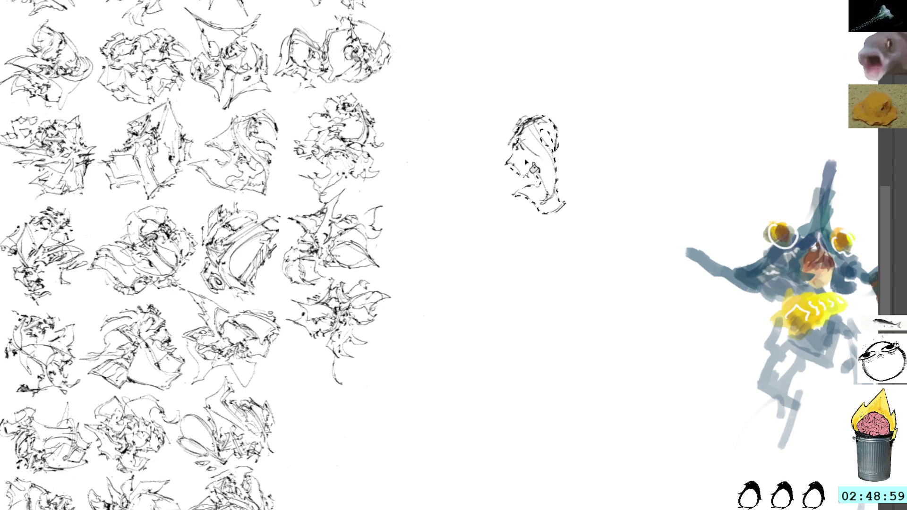
pyautogui.hotkey('shift', 'BackSpace')
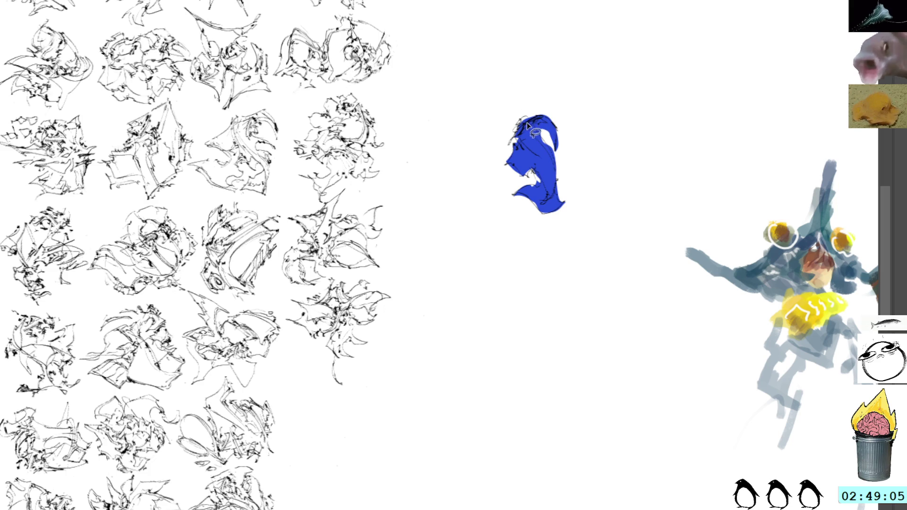
# Step: Paint a white stroke and a light cyan patch across the top of the blue head
pyautogui.moveTo(527, 141)
pyautogui.mouseDown()
pyautogui.moveTo(538, 144)
pyautogui.moveTo(533, 126)
pyautogui.moveTo(567, 194)
pyautogui.mouseUp()
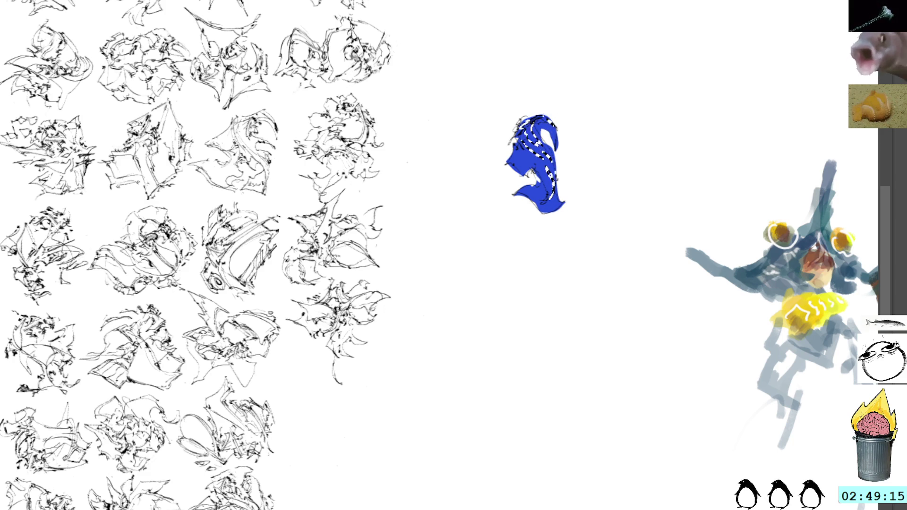
pyautogui.moveTo(533, 141); pyautogui.dragTo(528, 126)
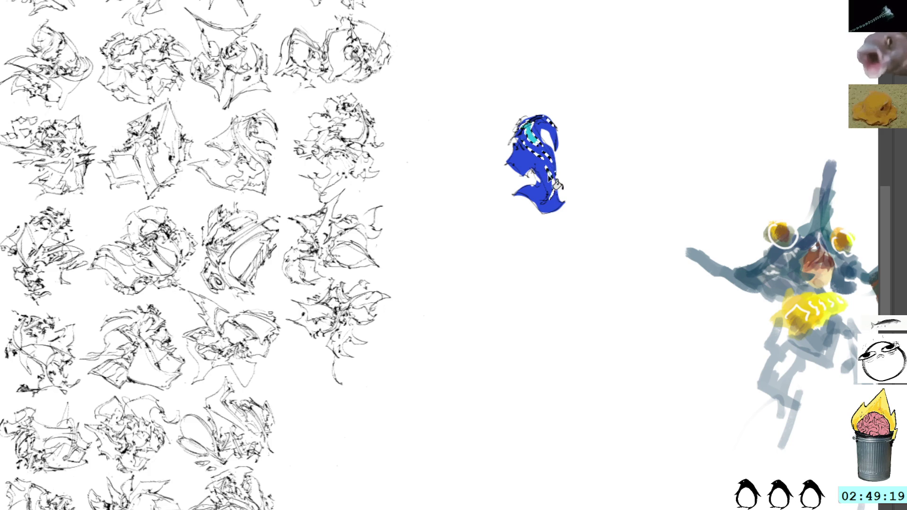
pyautogui.hotkey('ctrl', 'd')
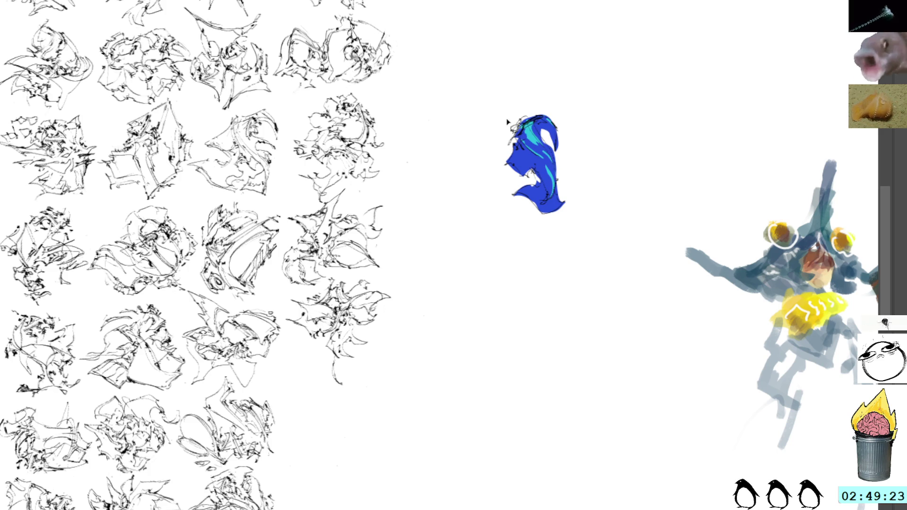
pyautogui.moveTo(543, 189); pyautogui.dragTo(541, 191)
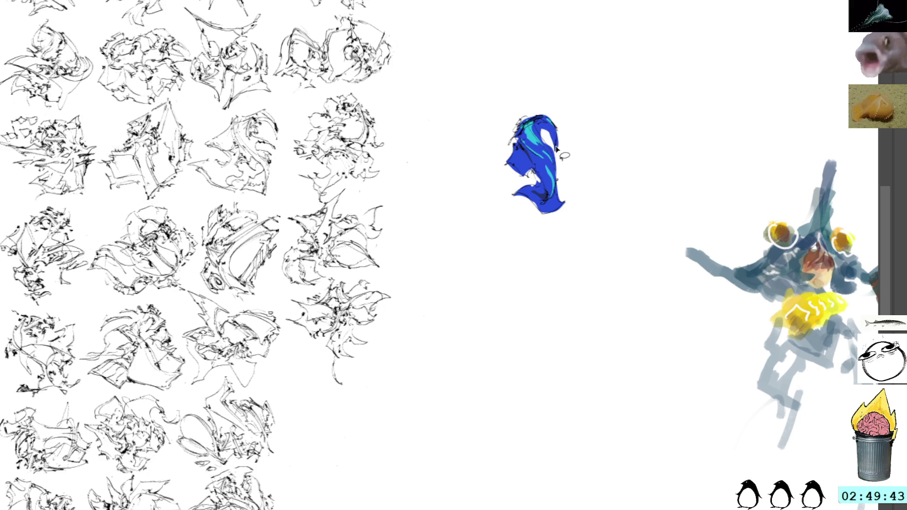
# Step: Paint blue and cyan over the white patch and add small white and black marks atop the head
pyautogui.moveTo(552, 125)
pyautogui.mouseDown()
pyautogui.moveTo(543, 139)
pyautogui.moveTo(558, 142)
pyautogui.mouseUp()
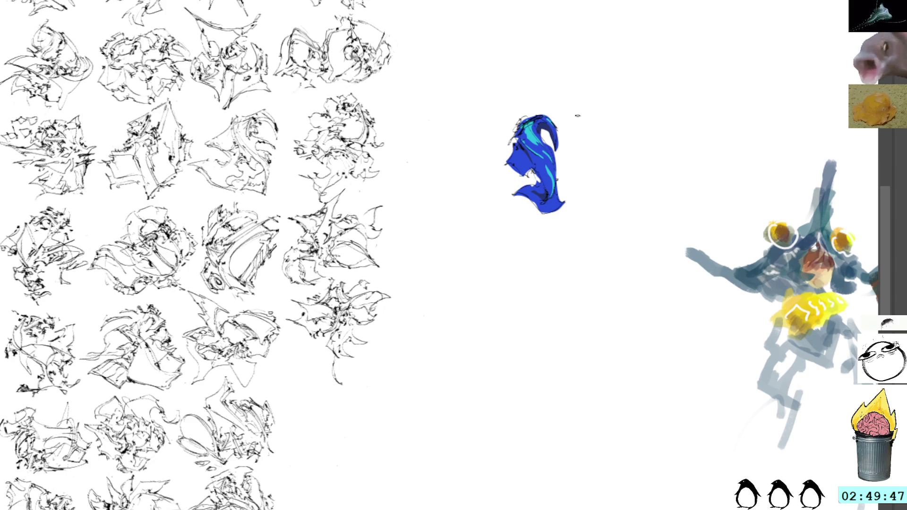
pyautogui.moveTo(512, 267); pyautogui.dragTo(531, 238)
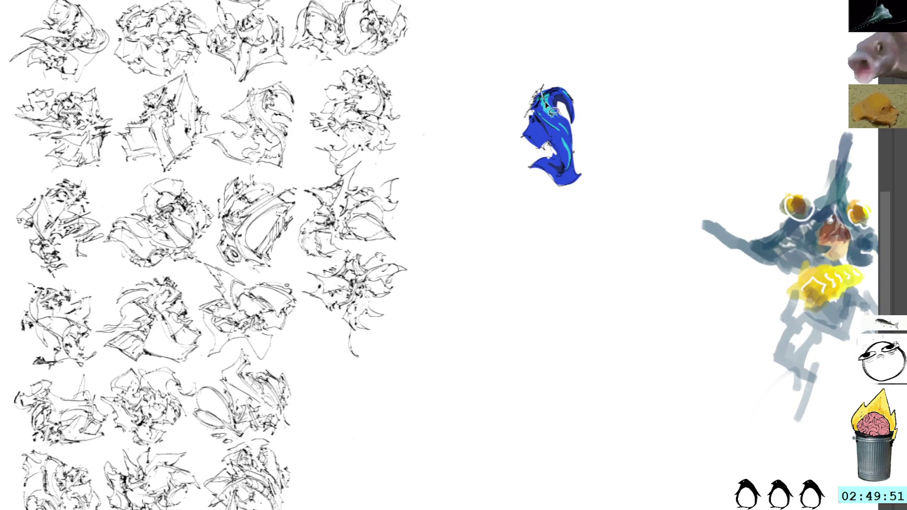
pyautogui.moveTo(545, 103); pyautogui.dragTo(544, 84)
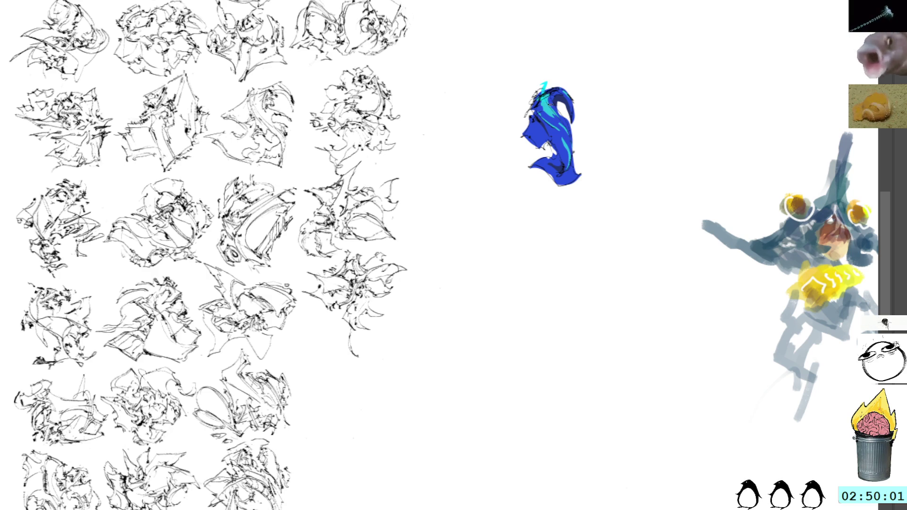
# Step: Extend the cyan streak at the top and run white highlights and cyan down the head's right side
pyautogui.moveTo(543, 103); pyautogui.dragTo(542, 87)
pyautogui.moveTo(568, 121); pyautogui.dragTo(573, 144)
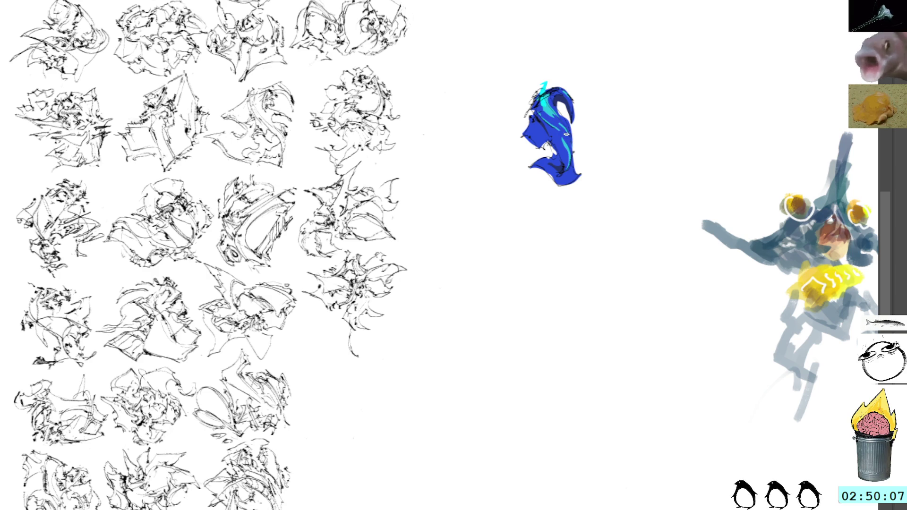
pyautogui.moveTo(566, 130); pyautogui.dragTo(578, 163)
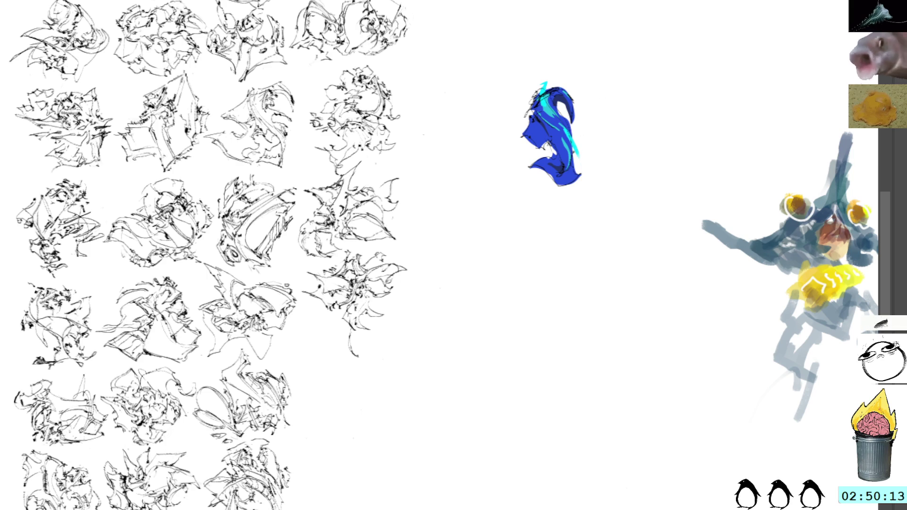
pyautogui.moveTo(421, 204); pyautogui.dragTo(453, 121)
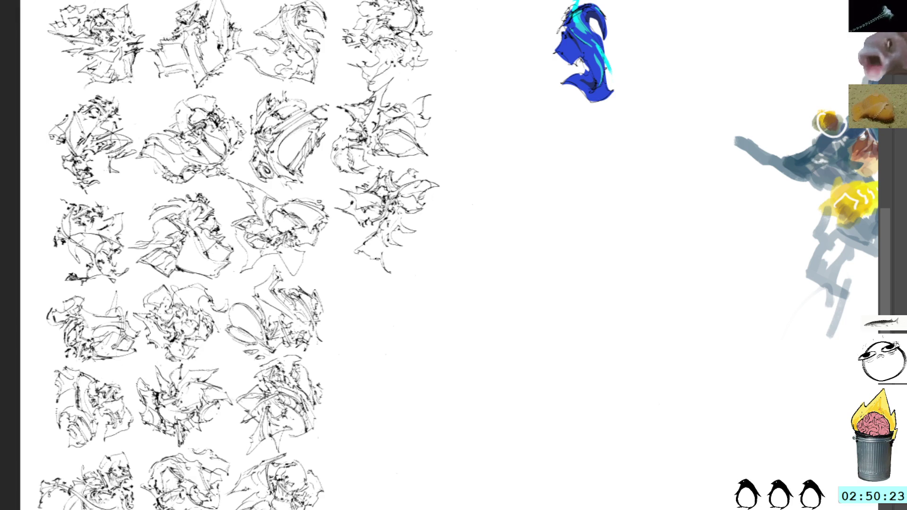
# Step: Begin a new gesture thumbnail on blank canvas beside the grid, removing a stray oval loop
pyautogui.moveTo(378, 259); pyautogui.dragTo(366, 212)
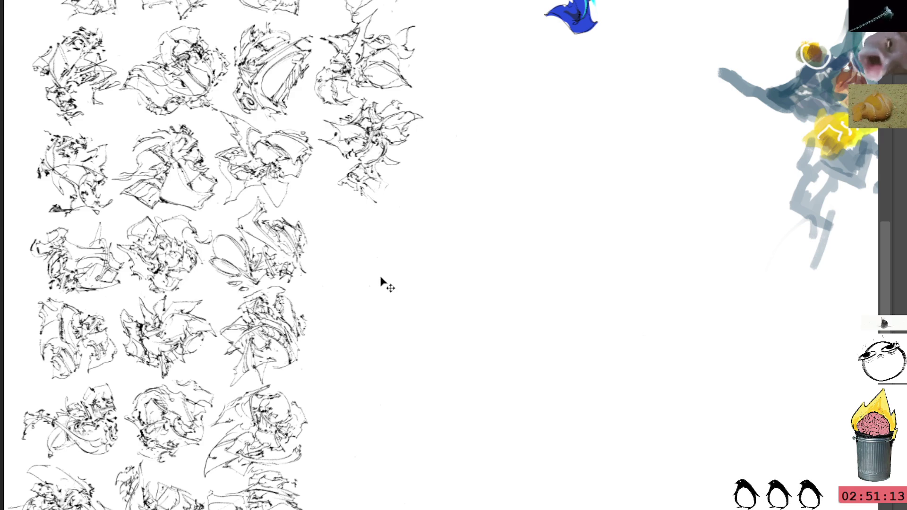
pyautogui.moveTo(431, 253)
pyautogui.mouseDown()
pyautogui.moveTo(452, 249)
pyautogui.moveTo(448, 215)
pyautogui.moveTo(454, 247)
pyautogui.moveTo(478, 242)
pyautogui.moveTo(431, 268)
pyautogui.moveTo(444, 282)
pyautogui.moveTo(492, 295)
pyautogui.moveTo(445, 279)
pyautogui.moveTo(471, 271)
pyautogui.mouseUp()
pyautogui.hotkey('ctrl', 'z')
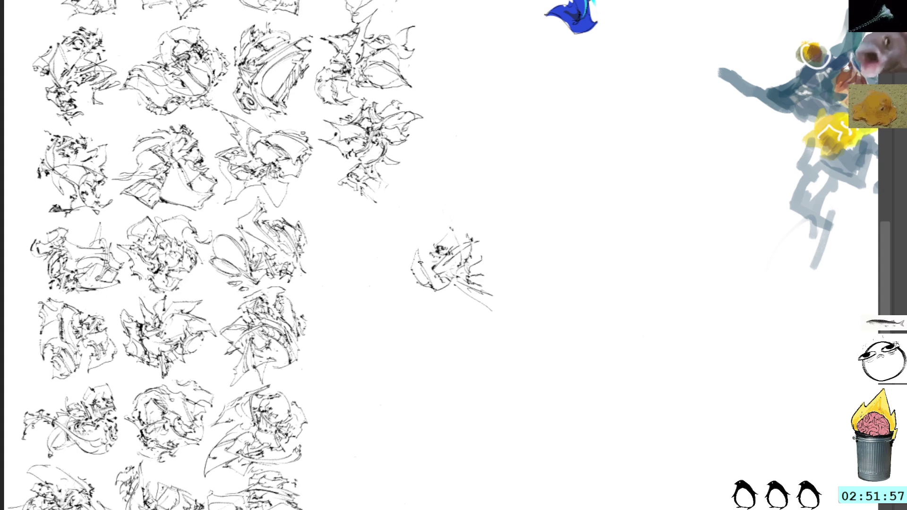
# Step: Add more scribbled strokes to the new thumbnail, undoing an unwanted dashed arc
pyautogui.moveTo(408, 242)
pyautogui.mouseDown()
pyautogui.moveTo(402, 269)
pyautogui.moveTo(424, 259)
pyautogui.mouseUp()
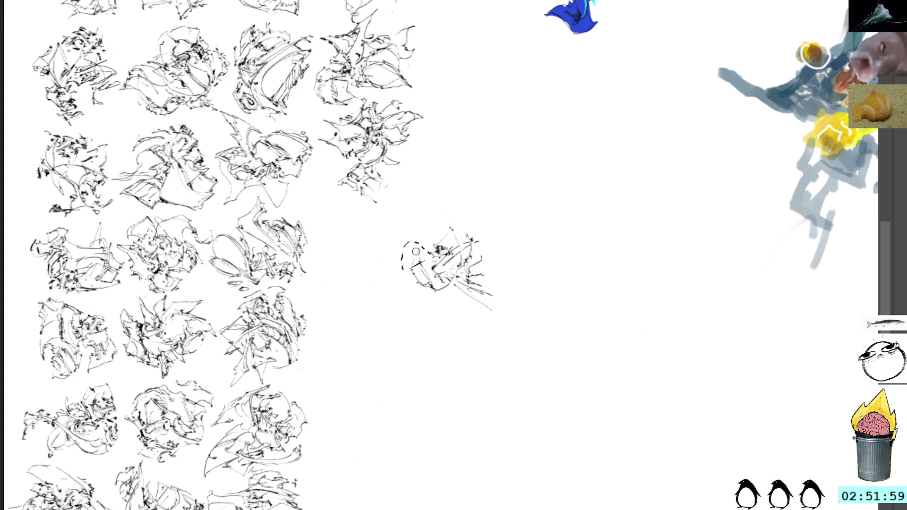
pyautogui.hotkey('ctrl', 'z')
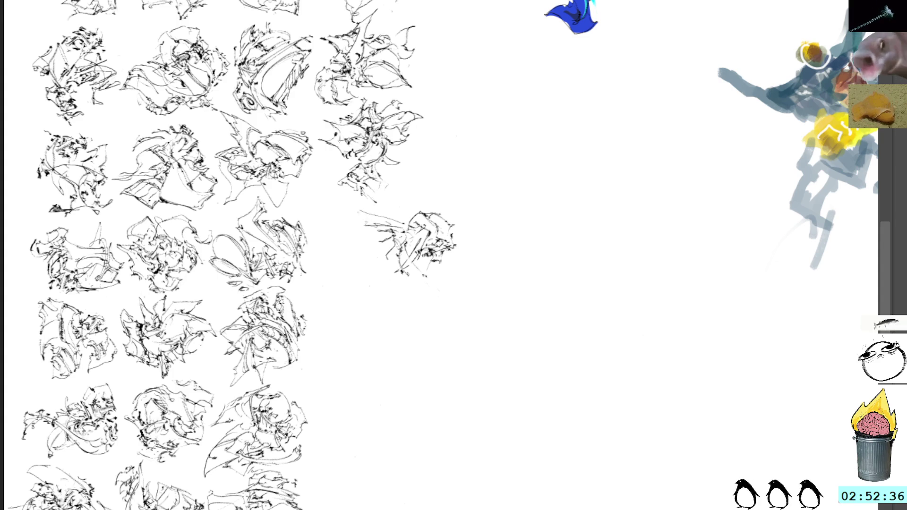
# Step: Add scribbles at the thumbnail's lower left, a curved arc around its right, and dark inner strokes
pyautogui.moveTo(355, 208)
pyautogui.mouseDown()
pyautogui.moveTo(415, 279)
pyautogui.moveTo(421, 268)
pyautogui.moveTo(424, 276)
pyautogui.moveTo(413, 277)
pyautogui.moveTo(440, 277)
pyautogui.moveTo(419, 280)
pyautogui.moveTo(436, 276)
pyautogui.moveTo(422, 268)
pyautogui.moveTo(421, 282)
pyautogui.moveTo(428, 275)
pyautogui.moveTo(444, 282)
pyautogui.moveTo(447, 259)
pyautogui.mouseUp()
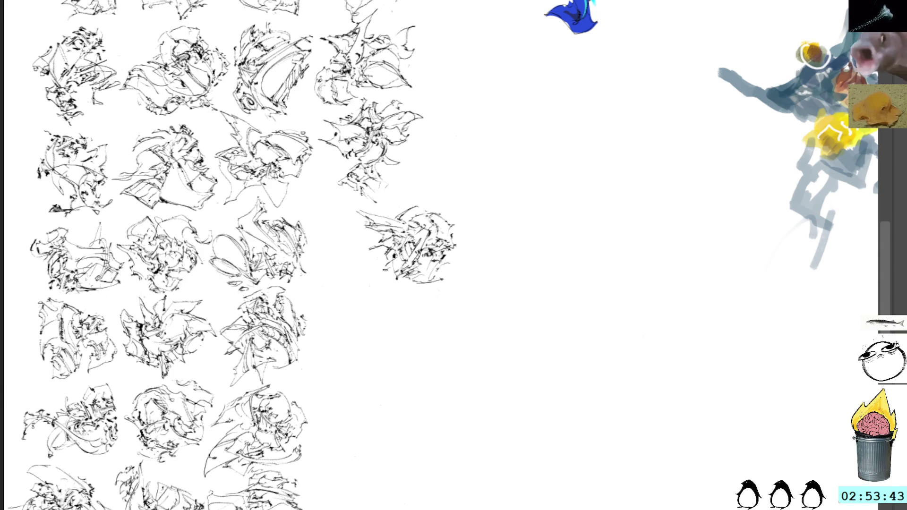
pyautogui.moveTo(387, 275)
pyautogui.mouseDown()
pyautogui.moveTo(357, 293)
pyautogui.moveTo(391, 280)
pyautogui.moveTo(404, 254)
pyautogui.mouseUp()
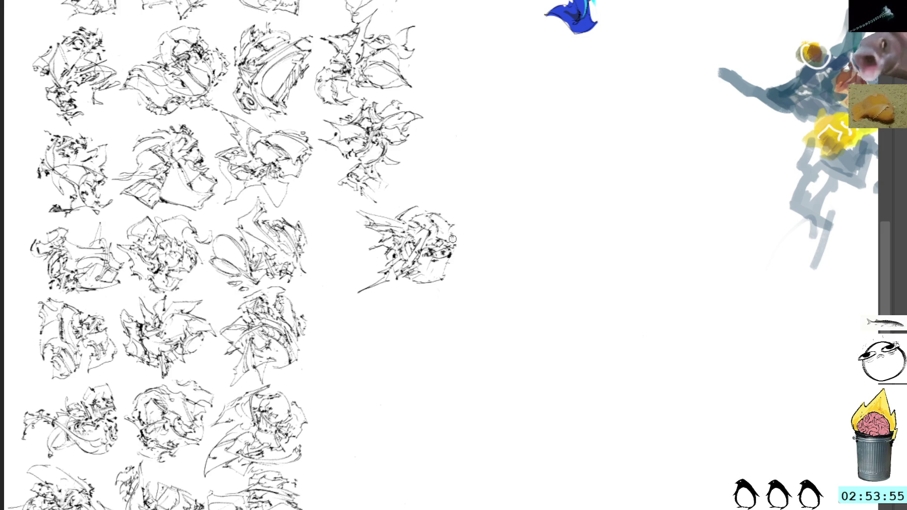
pyautogui.moveTo(447, 225); pyautogui.dragTo(451, 259)
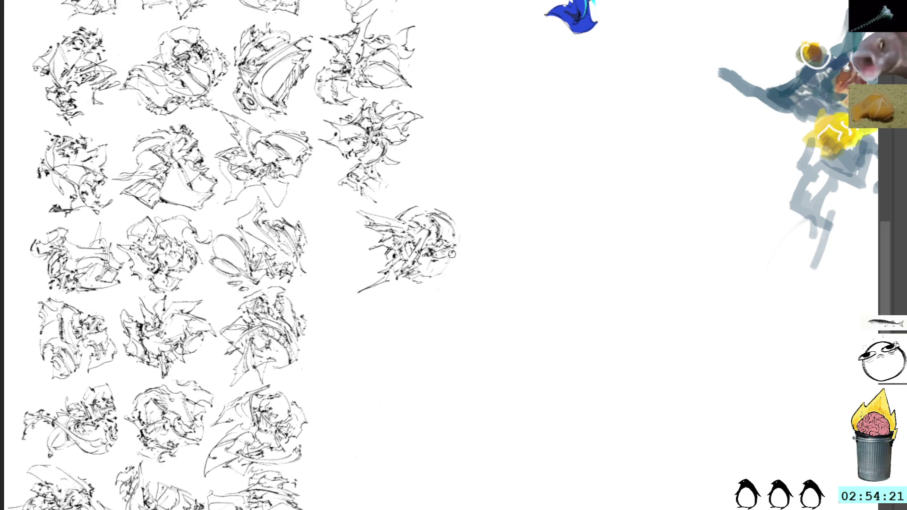
pyautogui.moveTo(447, 267)
pyautogui.mouseDown()
pyautogui.moveTo(454, 256)
pyautogui.moveTo(383, 235)
pyautogui.mouseUp()
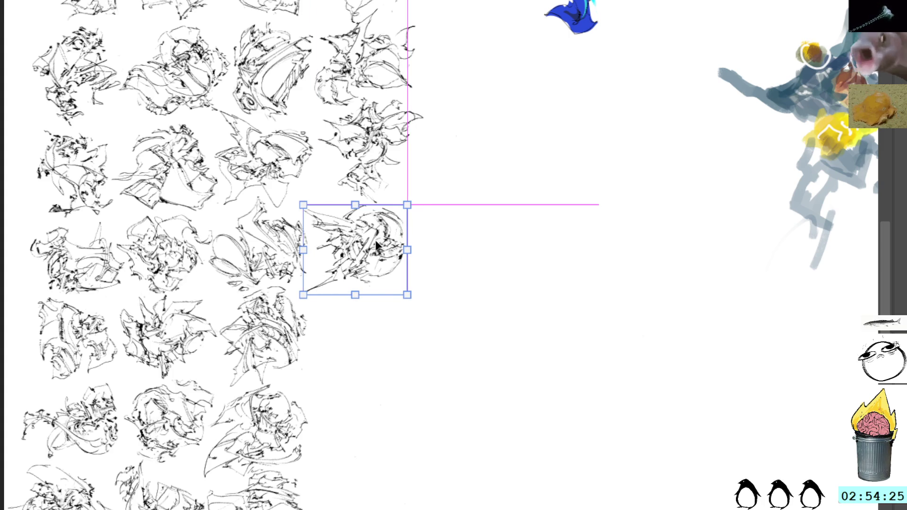
# Step: Tilt the placed thumbnail slightly clockwise in its grid slot, then add vertical strokes at its right edge
pyautogui.moveTo(415, 197); pyautogui.dragTo(449, 178)
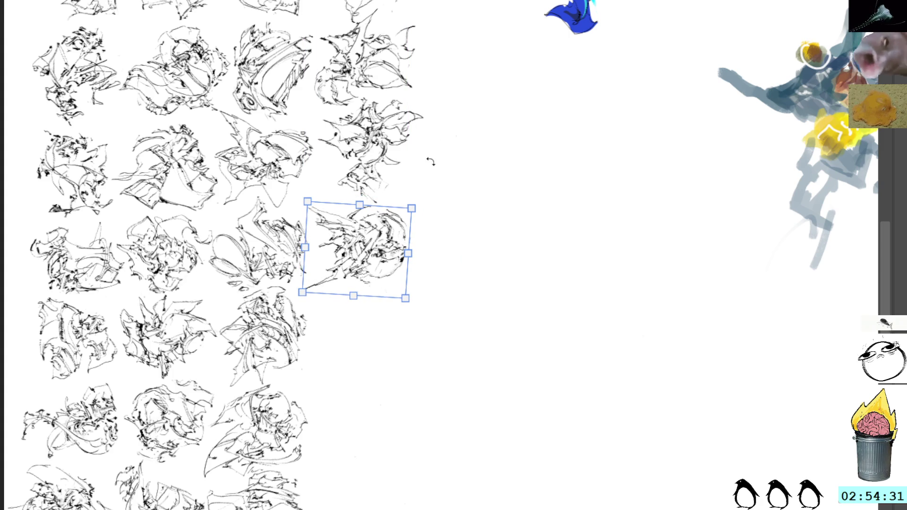
pyautogui.press('b')
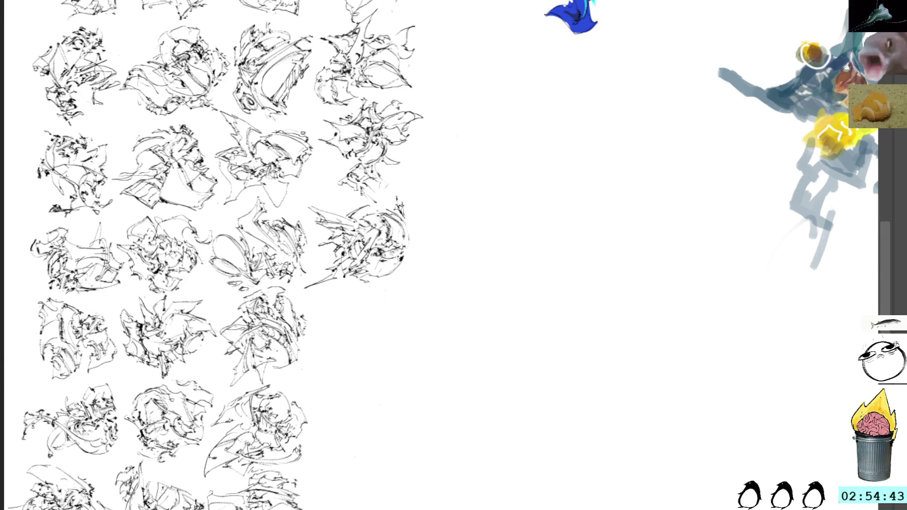
pyautogui.moveTo(403, 194)
pyautogui.mouseDown()
pyautogui.moveTo(411, 238)
pyautogui.moveTo(413, 201)
pyautogui.mouseUp()
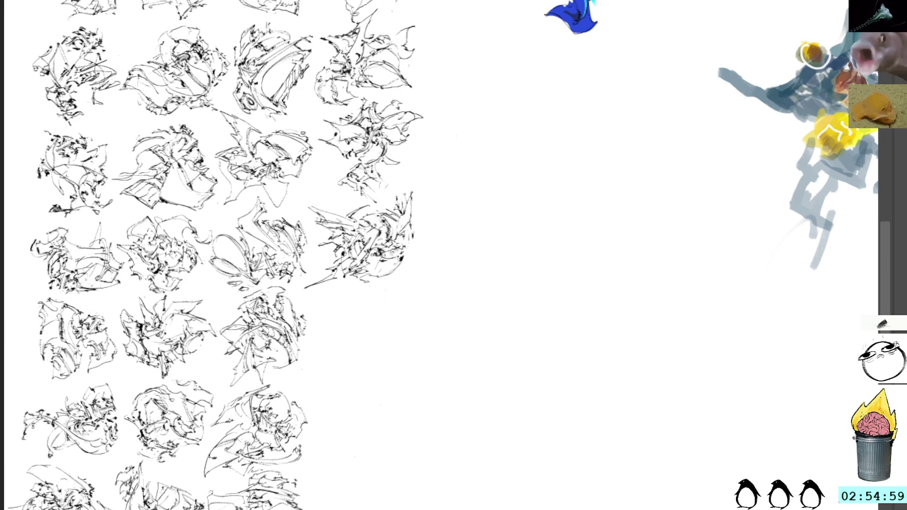
pyautogui.moveTo(441, 281); pyautogui.dragTo(395, 177)
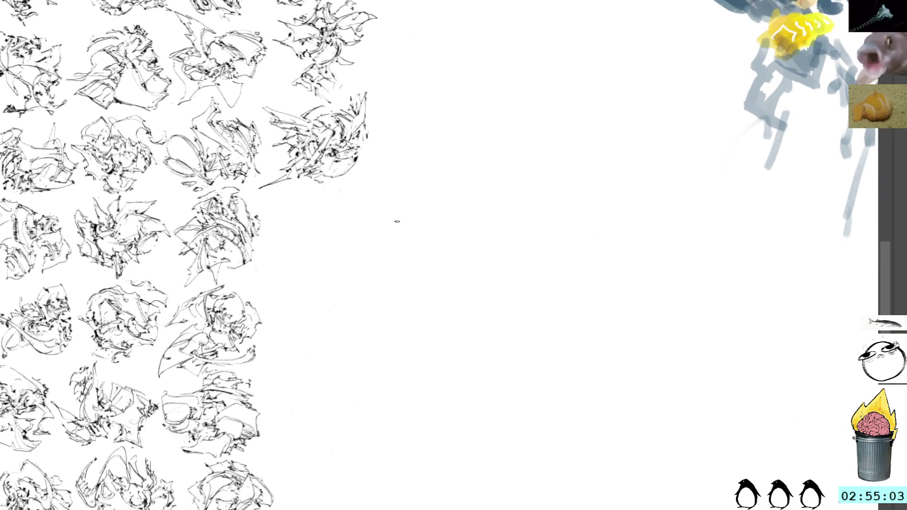
# Step: Start another thumbnail on blank canvas, replacing an undone wedge outline with loose ink strokes
pyautogui.moveTo(418, 255)
pyautogui.mouseDown()
pyautogui.moveTo(440, 247)
pyautogui.moveTo(420, 247)
pyautogui.moveTo(405, 232)
pyautogui.moveTo(410, 245)
pyautogui.moveTo(419, 235)
pyautogui.moveTo(432, 288)
pyautogui.moveTo(450, 271)
pyautogui.moveTo(429, 251)
pyautogui.mouseUp()
pyautogui.moveTo(442, 283); pyautogui.dragTo(453, 290)
pyautogui.moveTo(418, 262)
pyautogui.mouseDown()
pyautogui.moveTo(454, 270)
pyautogui.moveTo(432, 281)
pyautogui.mouseUp()
pyautogui.hotkey('ctrl', 'z')
pyautogui.hotkey('ctrl', 'z')
pyautogui.moveTo(375, 246)
pyautogui.mouseDown()
pyautogui.moveTo(428, 274)
pyautogui.moveTo(418, 210)
pyautogui.moveTo(426, 199)
pyautogui.moveTo(441, 265)
pyautogui.moveTo(406, 272)
pyautogui.moveTo(421, 285)
pyautogui.moveTo(408, 291)
pyautogui.moveTo(423, 279)
pyautogui.mouseUp()
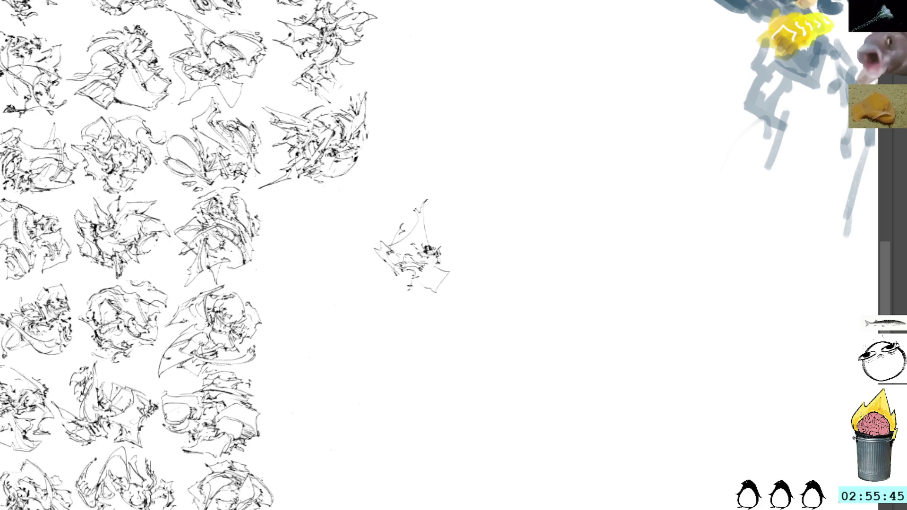
# Step: Add curved strokes along the thumbnail's top, right and bottom plus small dark marks
pyautogui.moveTo(412, 285); pyautogui.dragTo(447, 271)
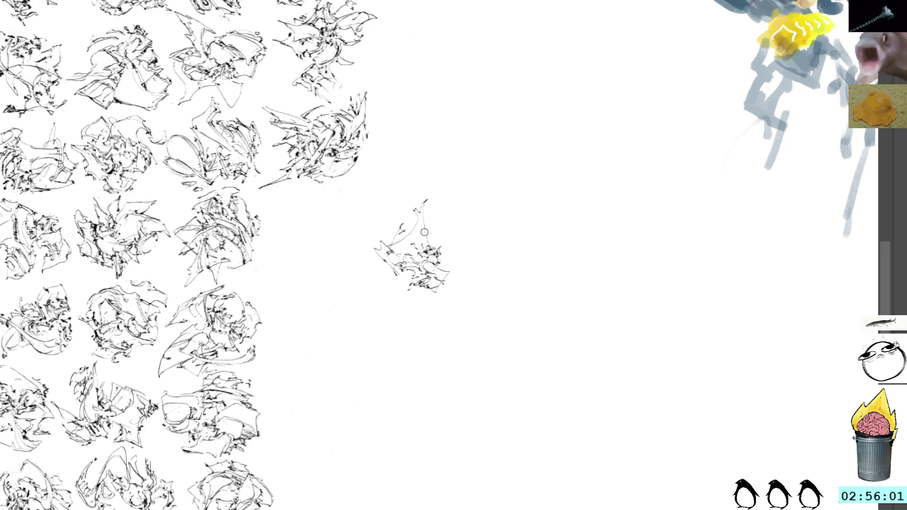
pyautogui.moveTo(412, 201); pyautogui.dragTo(426, 228)
pyautogui.hotkey('ctrl', 'z')
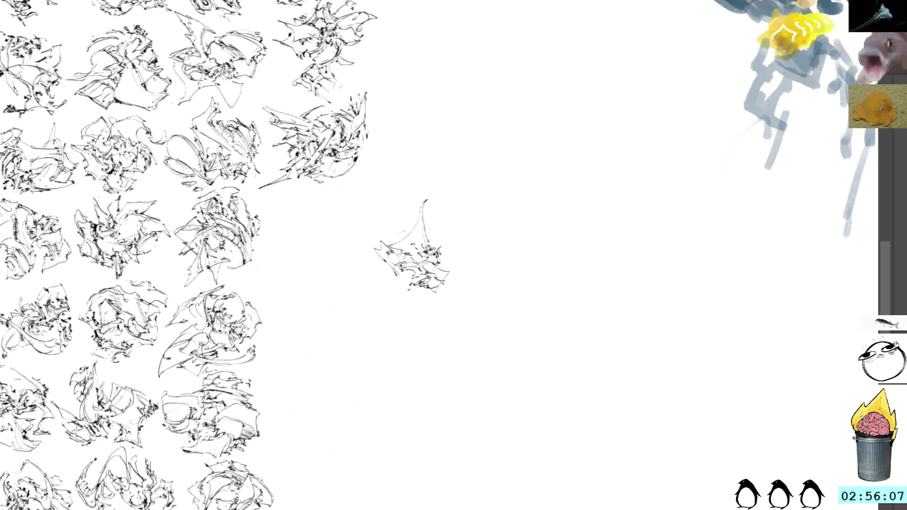
pyautogui.moveTo(428, 203); pyautogui.dragTo(434, 302)
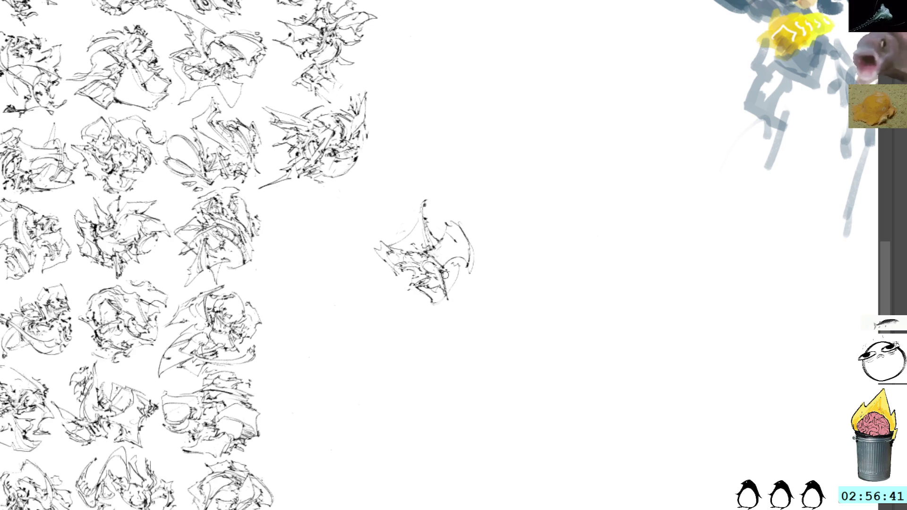
pyautogui.moveTo(452, 272)
pyautogui.mouseDown()
pyautogui.moveTo(456, 286)
pyautogui.moveTo(461, 258)
pyautogui.moveTo(449, 271)
pyautogui.mouseUp()
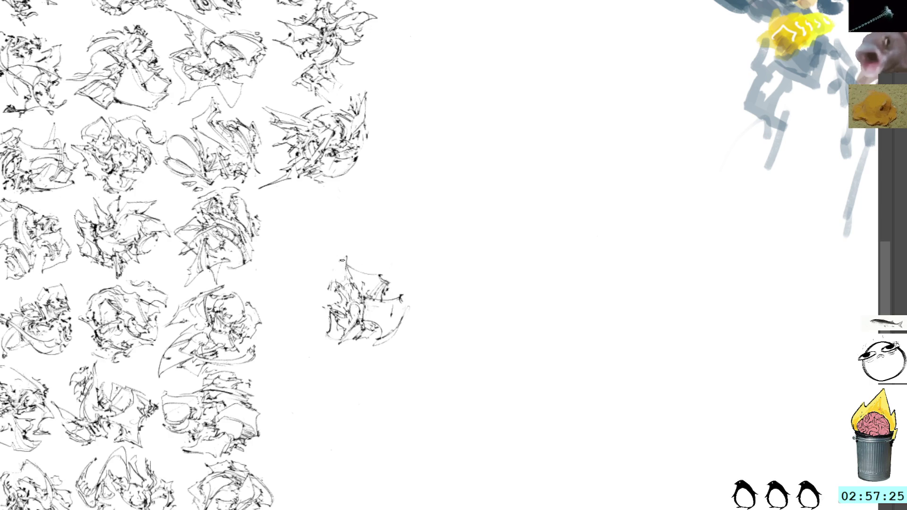
# Step: Add short dark strokes to the thumbnail's left side and interior, undoing and restoring the latest ones
pyautogui.moveTo(333, 268); pyautogui.dragTo(330, 277)
pyautogui.moveTo(333, 275)
pyautogui.mouseDown()
pyautogui.moveTo(321, 292)
pyautogui.moveTo(342, 281)
pyautogui.mouseUp()
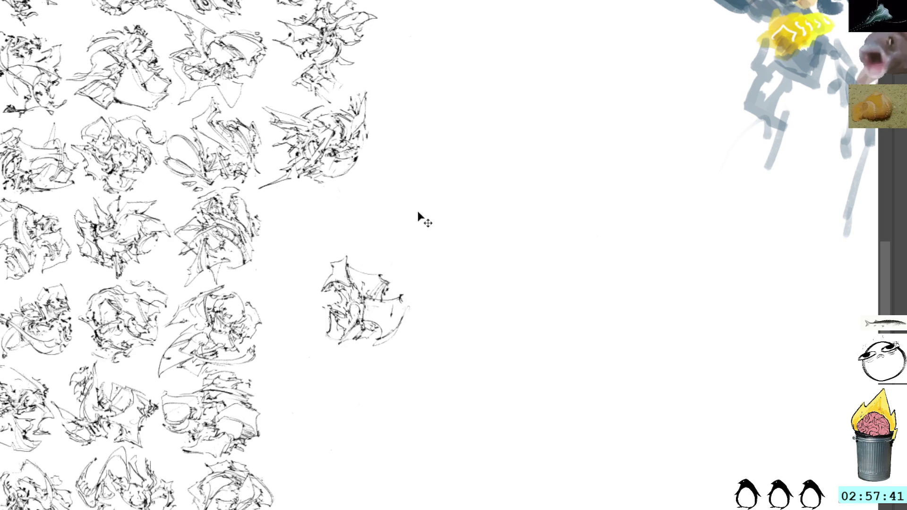
pyautogui.moveTo(413, 267)
pyautogui.mouseDown()
pyautogui.moveTo(385, 278)
pyautogui.moveTo(403, 278)
pyautogui.mouseUp()
pyautogui.hotkey('ctrl', 'z')
# Step: Add small marks inside, at the top and right, a little loop, and lower-left strokes to the thumbnail
pyautogui.moveTo(415, 269)
pyautogui.mouseDown()
pyautogui.moveTo(405, 275)
pyautogui.moveTo(407, 259)
pyautogui.mouseUp()
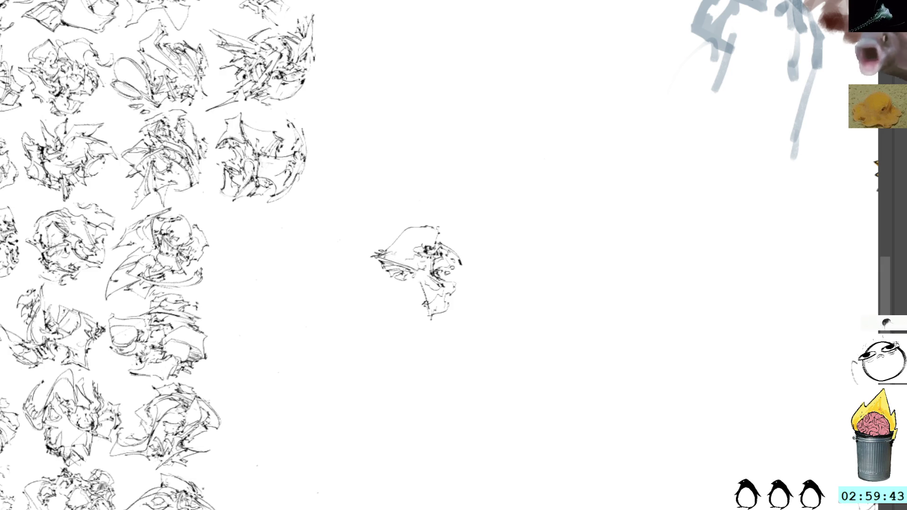
pyautogui.moveTo(412, 277); pyautogui.dragTo(422, 290)
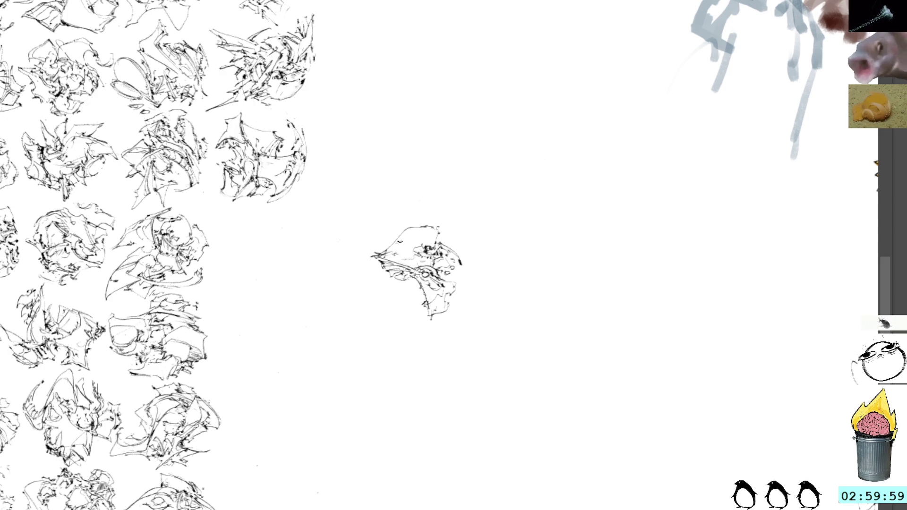
pyautogui.moveTo(425, 242)
pyautogui.mouseDown()
pyautogui.moveTo(397, 246)
pyautogui.moveTo(425, 266)
pyautogui.moveTo(411, 246)
pyautogui.moveTo(436, 247)
pyautogui.moveTo(429, 242)
pyautogui.mouseUp()
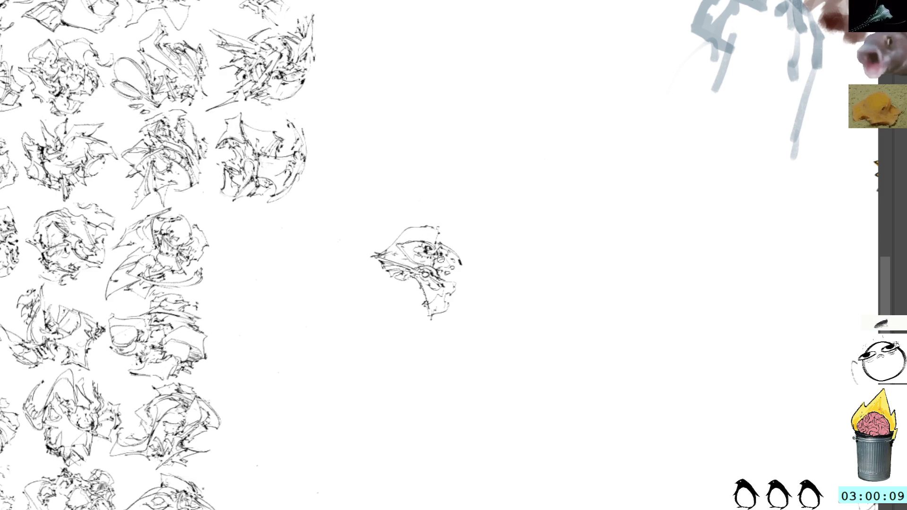
pyautogui.moveTo(445, 256)
pyautogui.mouseDown()
pyautogui.moveTo(452, 264)
pyautogui.moveTo(456, 248)
pyautogui.moveTo(442, 240)
pyautogui.mouseUp()
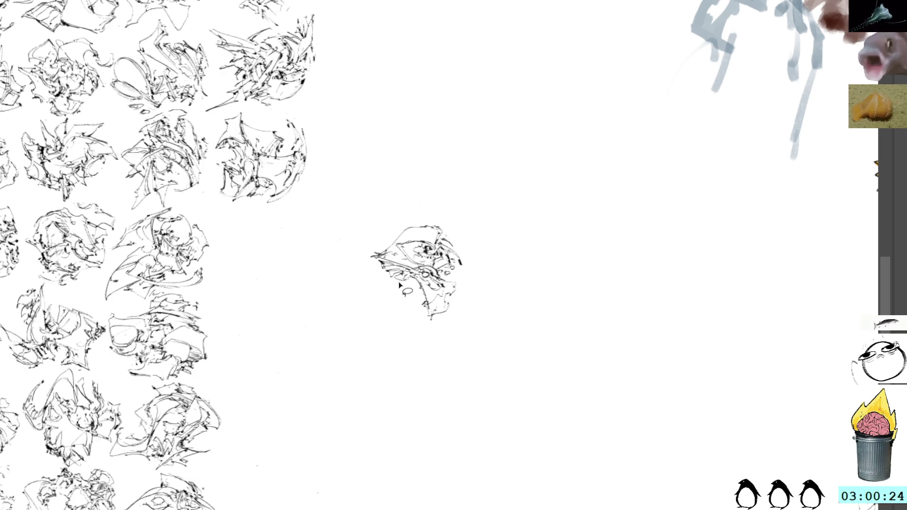
pyautogui.moveTo(402, 286); pyautogui.dragTo(381, 279)
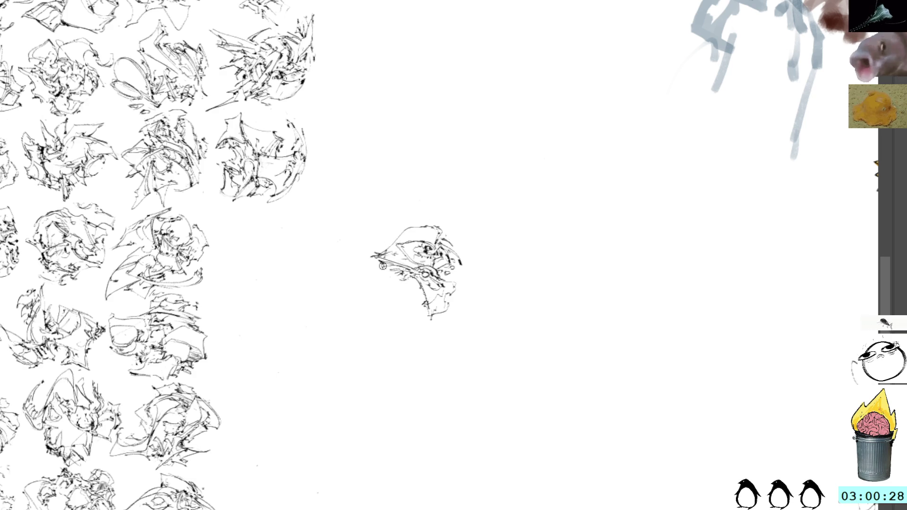
pyautogui.moveTo(379, 270)
pyautogui.mouseDown()
pyautogui.moveTo(395, 287)
pyautogui.moveTo(402, 276)
pyautogui.moveTo(364, 269)
pyautogui.moveTo(400, 296)
pyautogui.mouseUp()
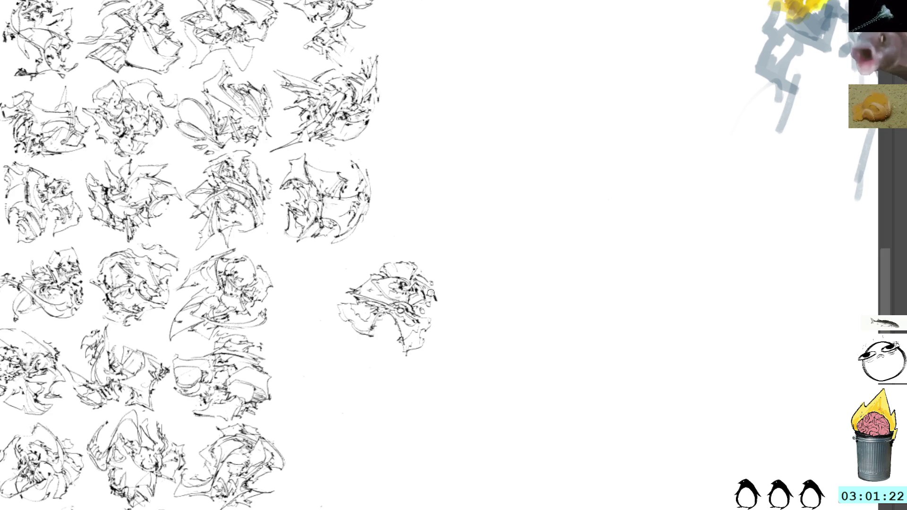
# Step: Move and tilt the new thumbnail into the empty slot at the end of the fourth row
pyautogui.hotkey('ctrl', 't')
pyautogui.moveTo(416, 299)
pyautogui.mouseDown()
pyautogui.moveTo(350, 284)
pyautogui.moveTo(406, 199)
pyautogui.moveTo(415, 209)
pyautogui.mouseUp()
pyautogui.moveTo(333, 280); pyautogui.dragTo(348, 299)
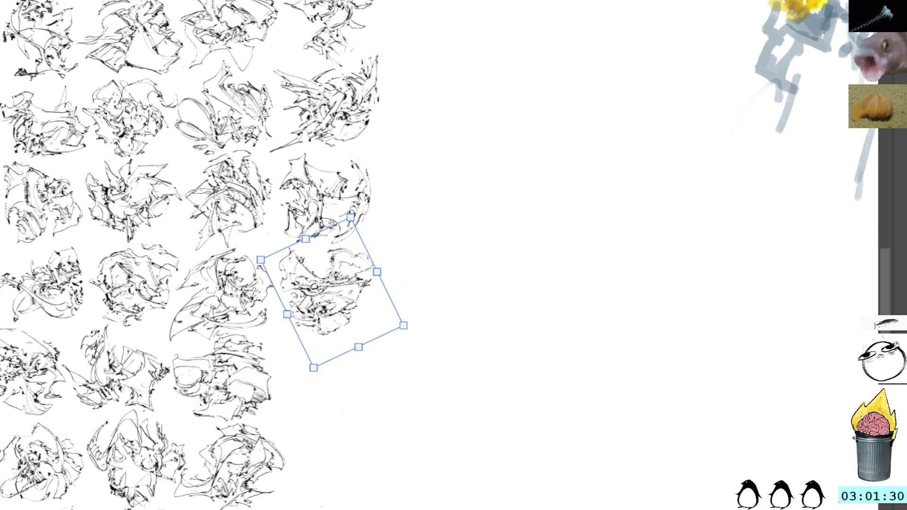
pyautogui.press('Escape')
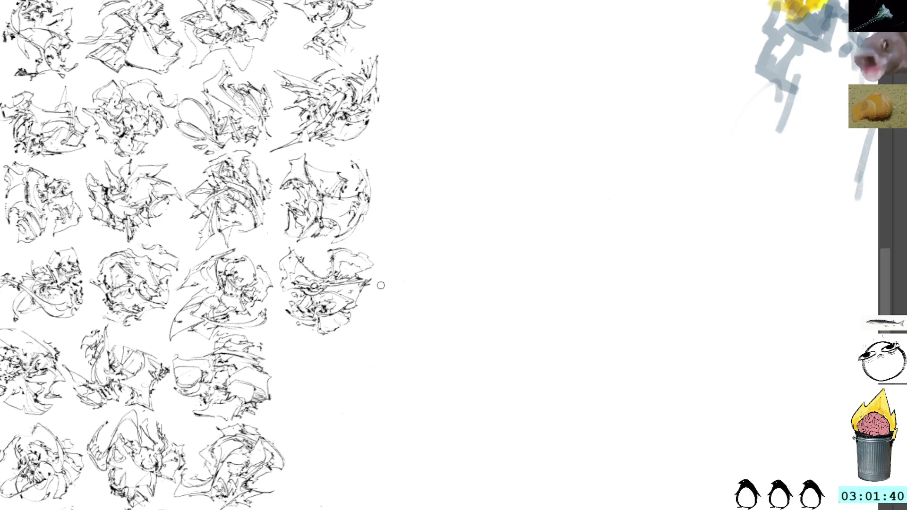
# Step: Pan to blank canvas beside the grid and start a new thumbnail with a small ink mark
pyautogui.moveTo(421, 310); pyautogui.dragTo(408, 248)
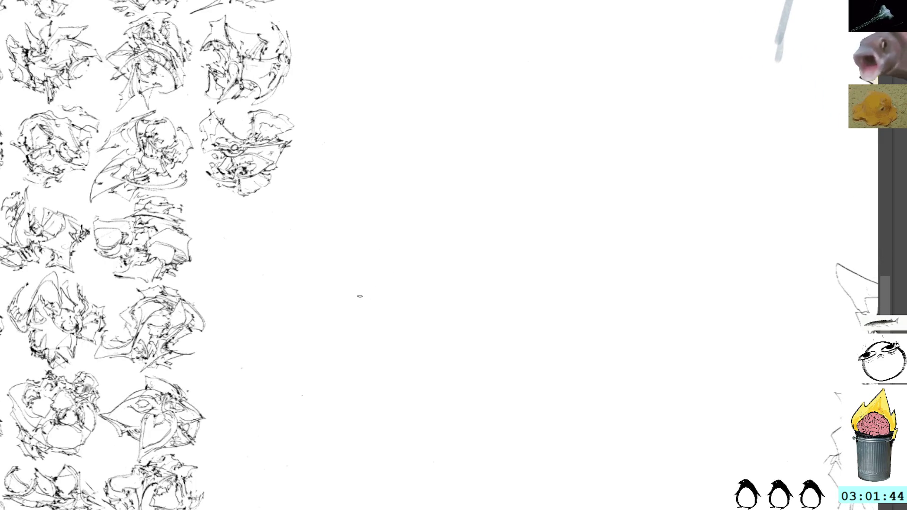
pyautogui.moveTo(418, 253); pyautogui.dragTo(440, 248)
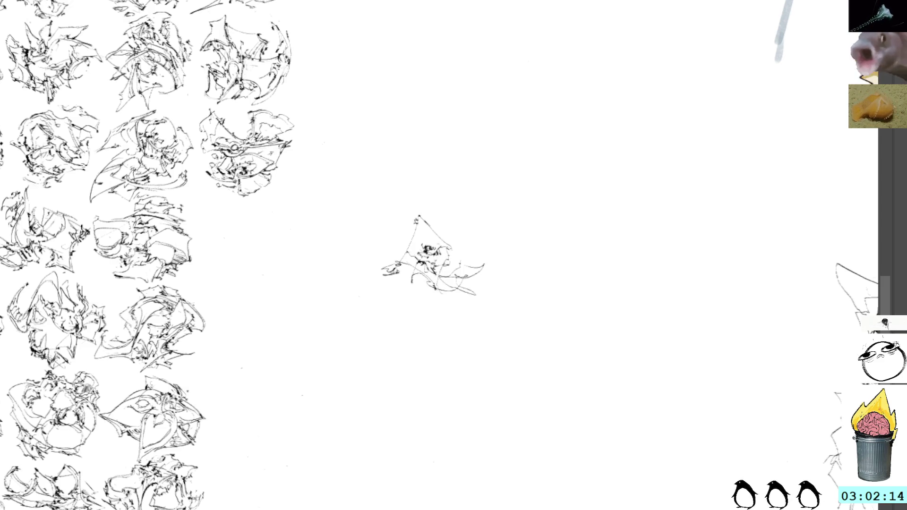
# Step: Build up the wedge thumbnail with dark strokes on its left, lower-left edge, upper right and bottom
pyautogui.moveTo(395, 267)
pyautogui.mouseDown()
pyautogui.moveTo(371, 273)
pyautogui.moveTo(418, 221)
pyautogui.moveTo(396, 283)
pyautogui.moveTo(412, 287)
pyautogui.mouseUp()
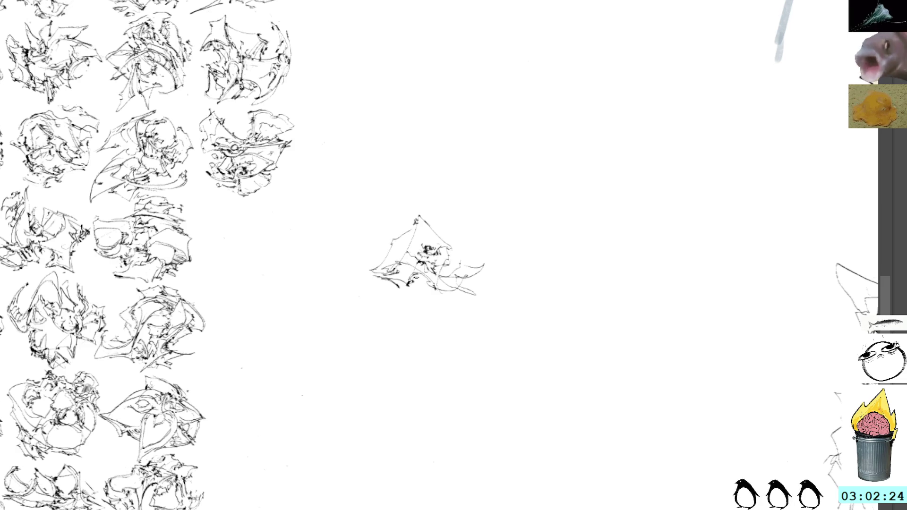
pyautogui.moveTo(409, 291)
pyautogui.mouseDown()
pyautogui.moveTo(389, 279)
pyautogui.moveTo(435, 286)
pyautogui.mouseUp()
pyautogui.moveTo(449, 240)
pyautogui.mouseDown()
pyautogui.moveTo(461, 252)
pyautogui.moveTo(463, 236)
pyautogui.mouseUp()
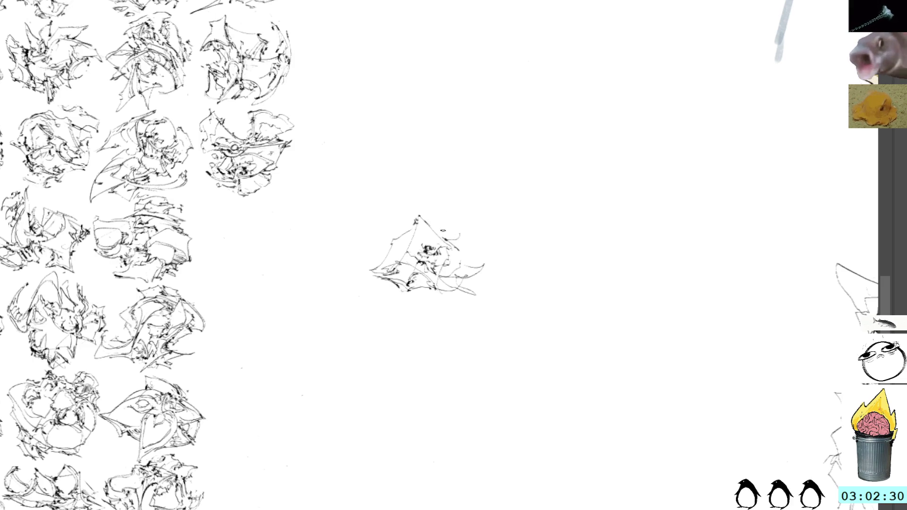
pyautogui.moveTo(460, 239); pyautogui.dragTo(478, 255)
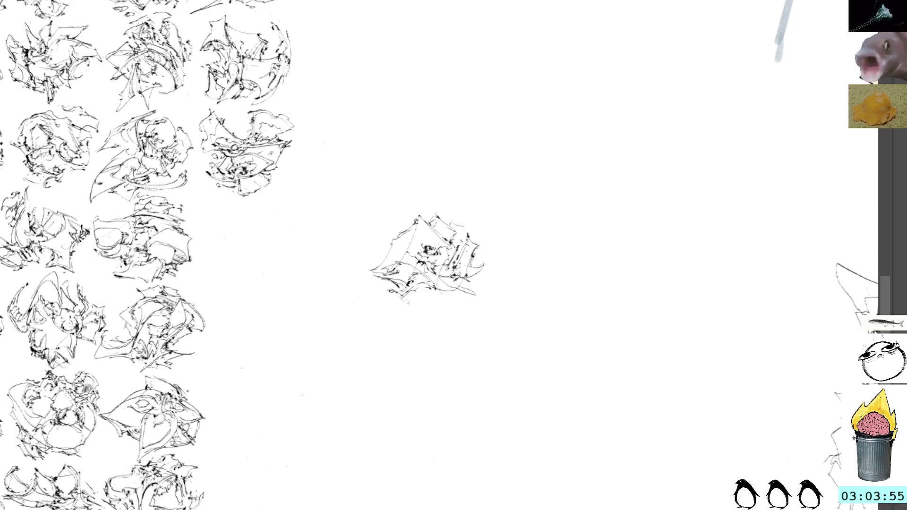
pyautogui.moveTo(392, 292); pyautogui.dragTo(416, 291)
# Step: Add bottom strokes, then move the sketch into the empty grid slot, rotated about 23°
pyautogui.moveTo(404, 301); pyautogui.dragTo(458, 281)
pyautogui.hotkey('ctrl', 't')
pyautogui.moveTo(491, 223); pyautogui.dragTo(368, 208)
pyautogui.moveTo(412, 184)
pyautogui.mouseDown()
pyautogui.moveTo(535, 197)
pyautogui.moveTo(496, 156)
pyautogui.mouseUp()
pyautogui.moveTo(429, 247); pyautogui.dragTo(367, 250)
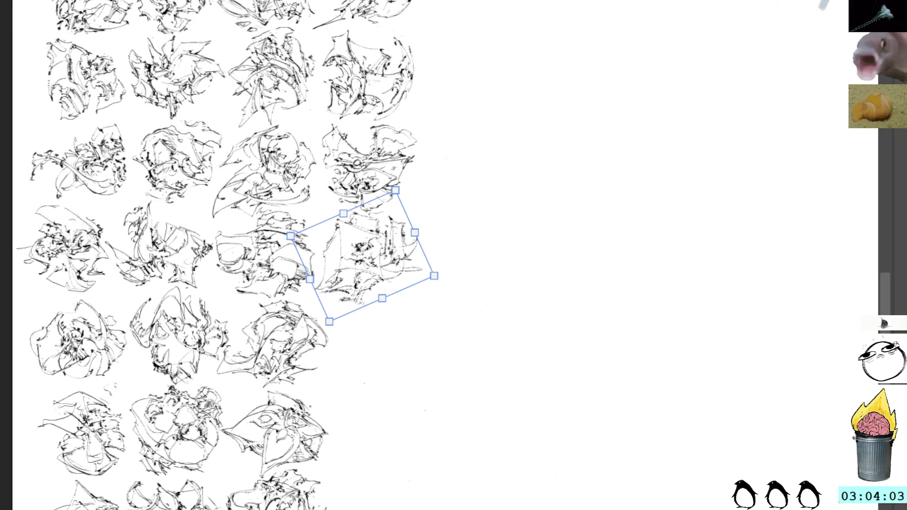
pyautogui.press('Return')
# Step: Undo a stray stroke beside the placed thumbnail and bring the lower rows into view
pyautogui.moveTo(417, 242); pyautogui.dragTo(423, 274)
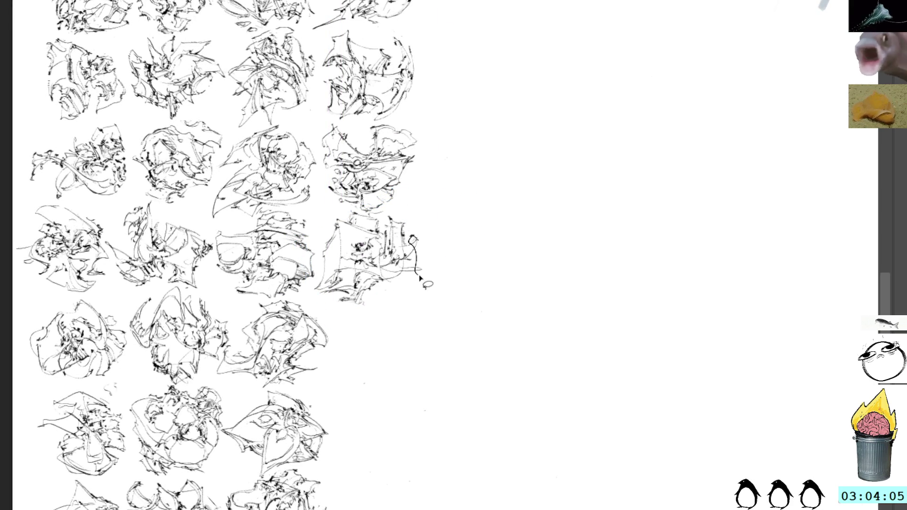
pyautogui.hotkey('ctrl', 'z')
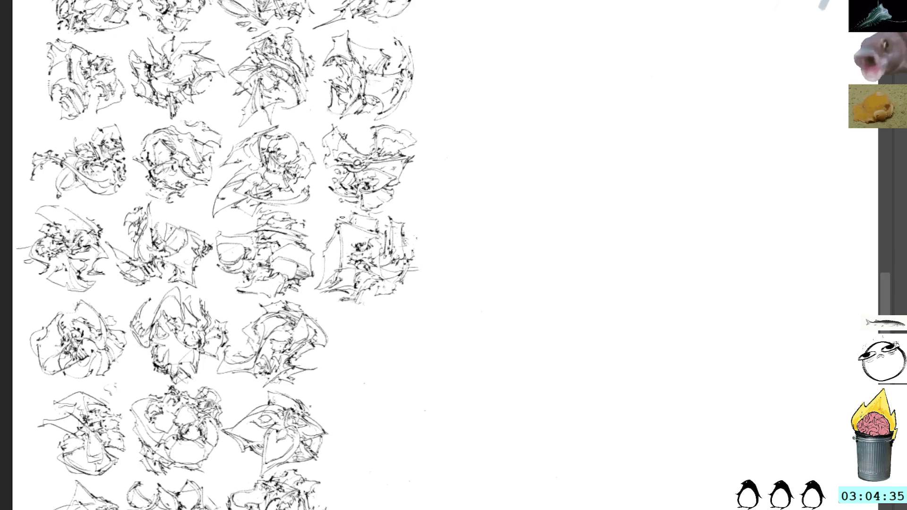
pyautogui.moveTo(394, 306); pyautogui.dragTo(362, 243)
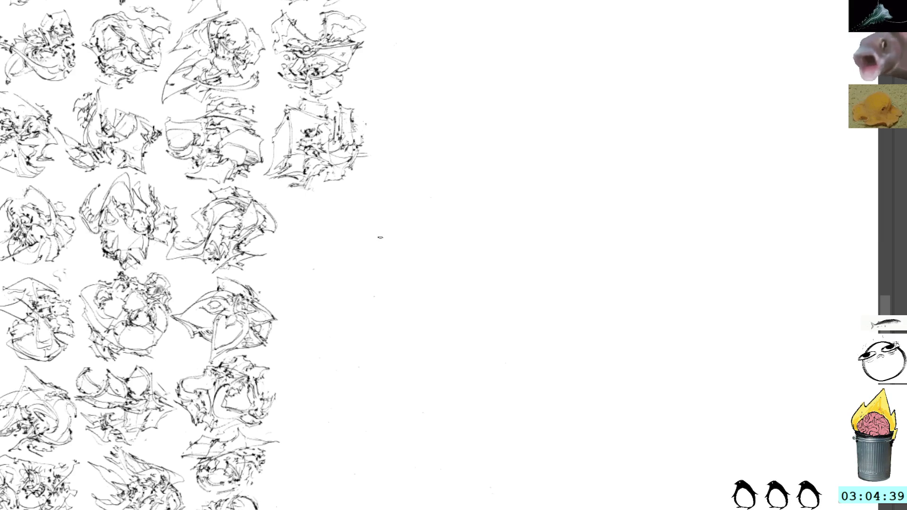
# Step: Start a new thumbnail right of the grid, drawing its main contour and a curving lower-left edge
pyautogui.moveTo(418, 250)
pyautogui.mouseDown()
pyautogui.moveTo(440, 251)
pyautogui.moveTo(410, 269)
pyautogui.moveTo(428, 249)
pyautogui.moveTo(425, 298)
pyautogui.moveTo(460, 279)
pyautogui.moveTo(452, 284)
pyautogui.moveTo(449, 263)
pyautogui.mouseUp()
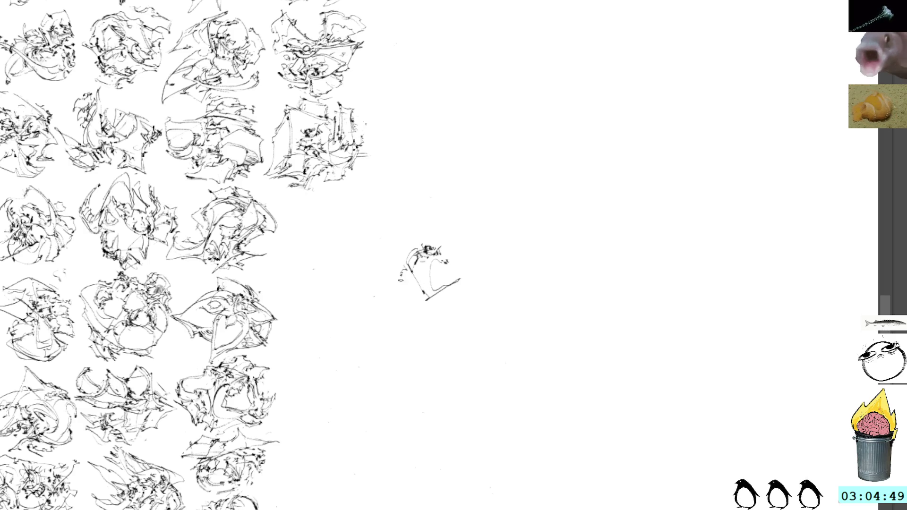
pyautogui.moveTo(401, 279)
pyautogui.mouseDown()
pyautogui.moveTo(406, 308)
pyautogui.moveTo(442, 305)
pyautogui.moveTo(449, 291)
pyautogui.mouseUp()
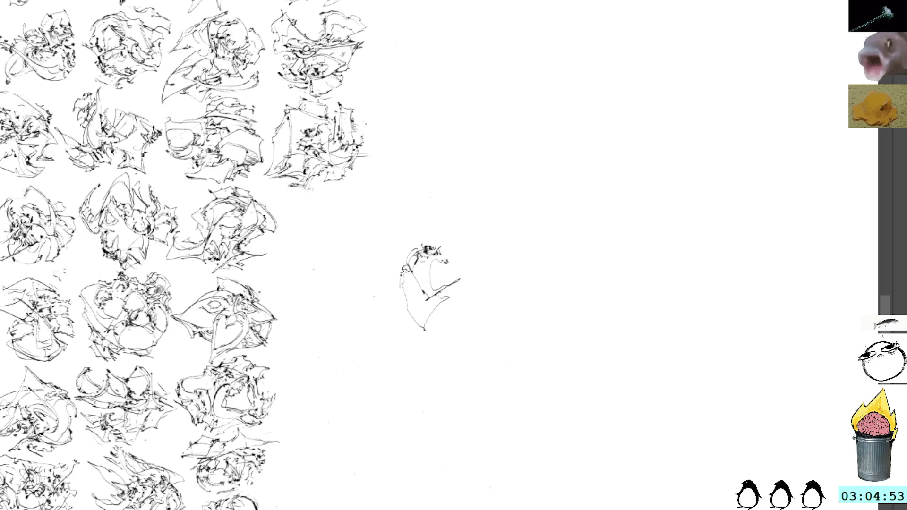
pyautogui.moveTo(406, 272); pyautogui.dragTo(409, 289)
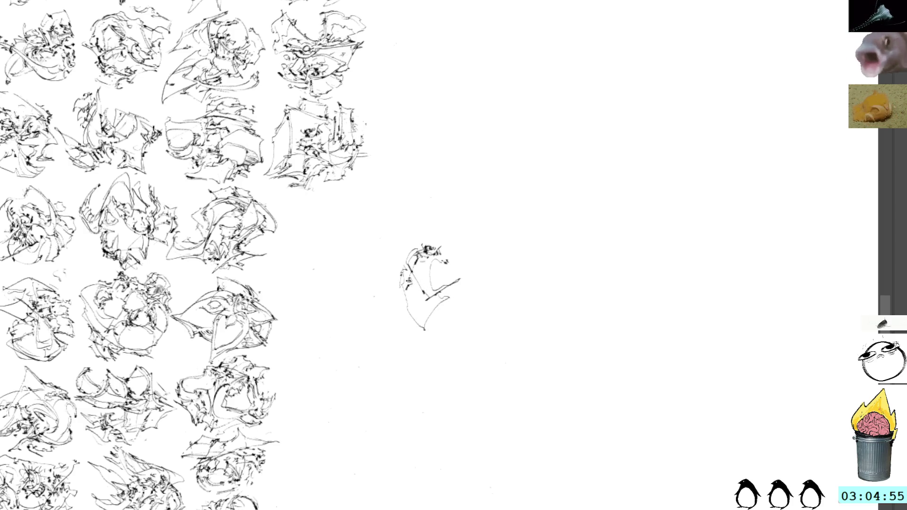
pyautogui.moveTo(400, 295); pyautogui.dragTo(412, 332)
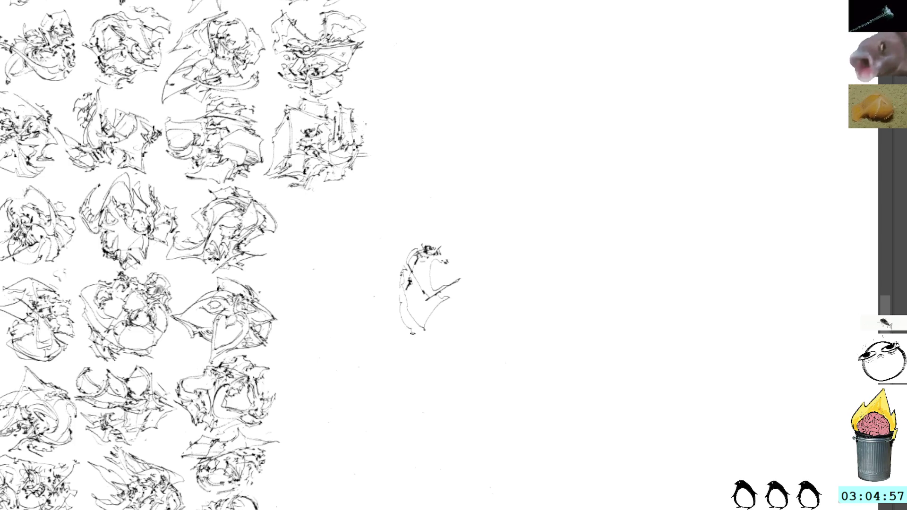
pyautogui.hotkey('ctrl', 'z')
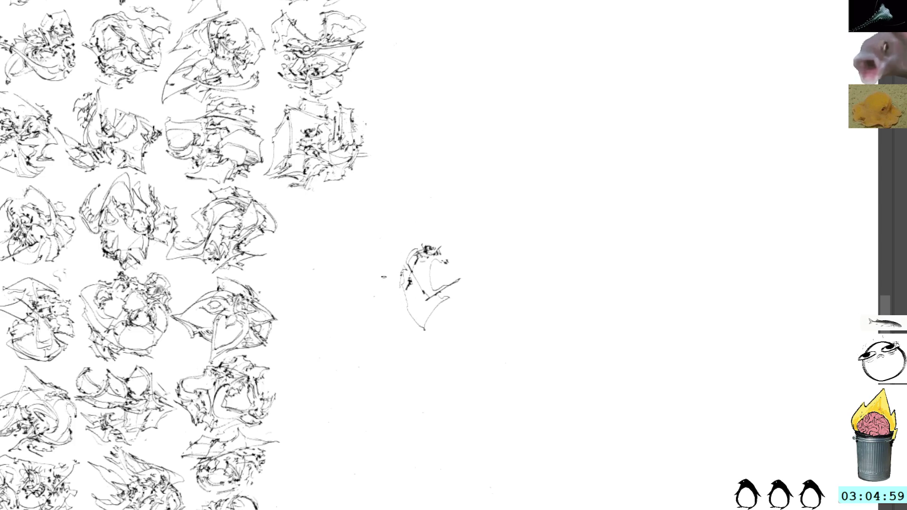
pyautogui.moveTo(405, 297)
pyautogui.mouseDown()
pyautogui.moveTo(369, 298)
pyautogui.moveTo(381, 300)
pyautogui.mouseUp()
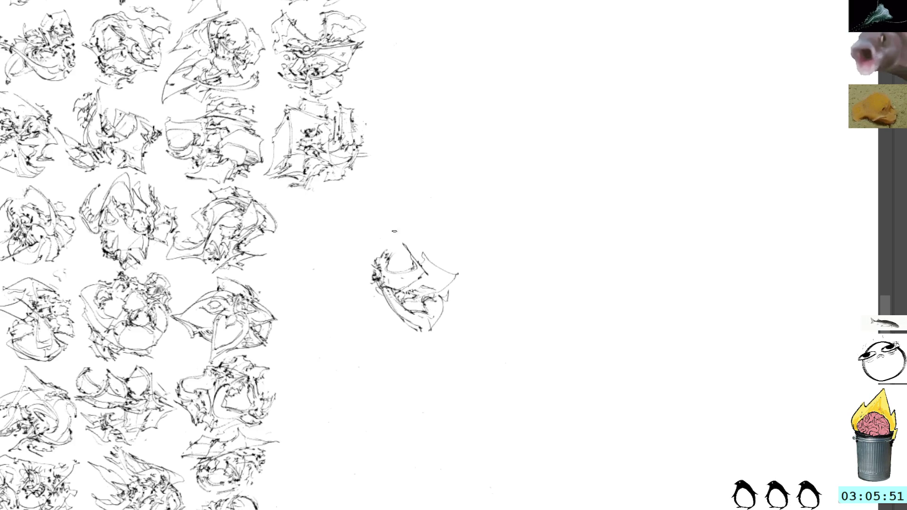
# Step: Fill in the thumbnail's left, top and right edges with short strokes, then select it for transforming
pyautogui.moveTo(366, 282); pyautogui.dragTo(376, 292)
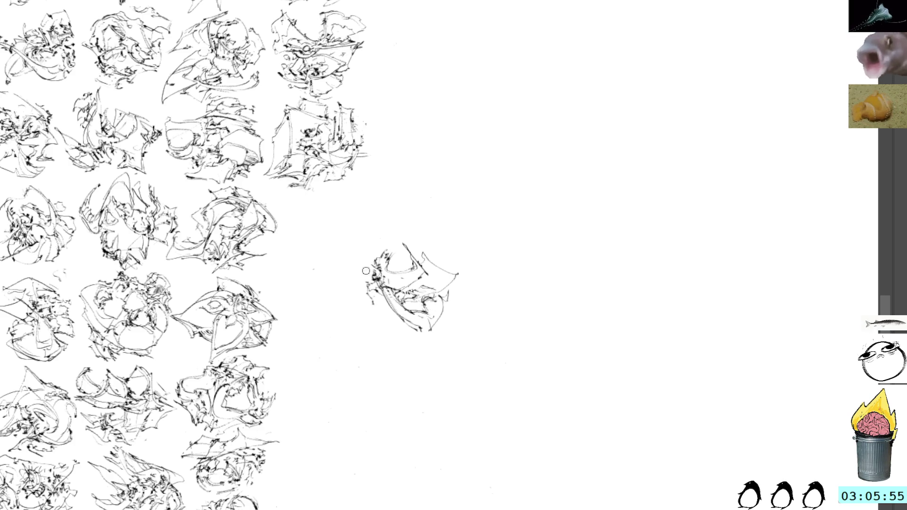
pyautogui.moveTo(373, 286); pyautogui.dragTo(364, 300)
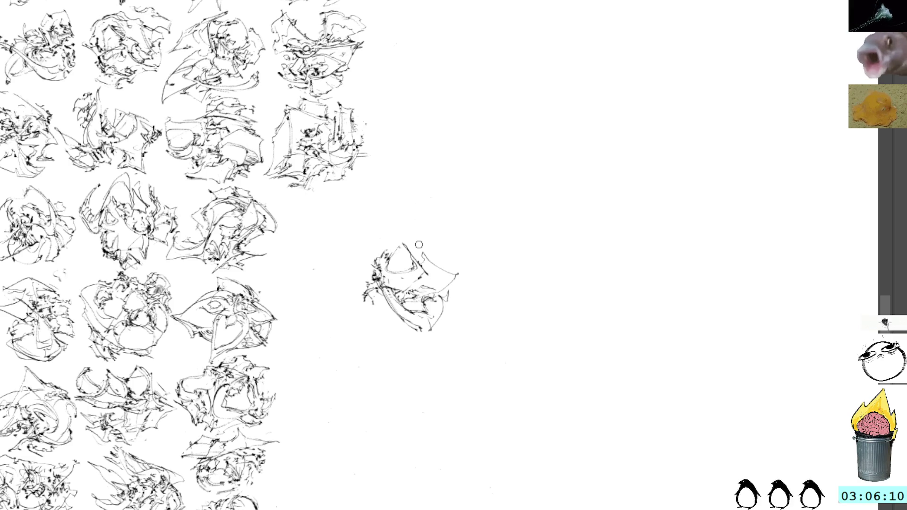
pyautogui.moveTo(414, 246); pyautogui.dragTo(424, 255)
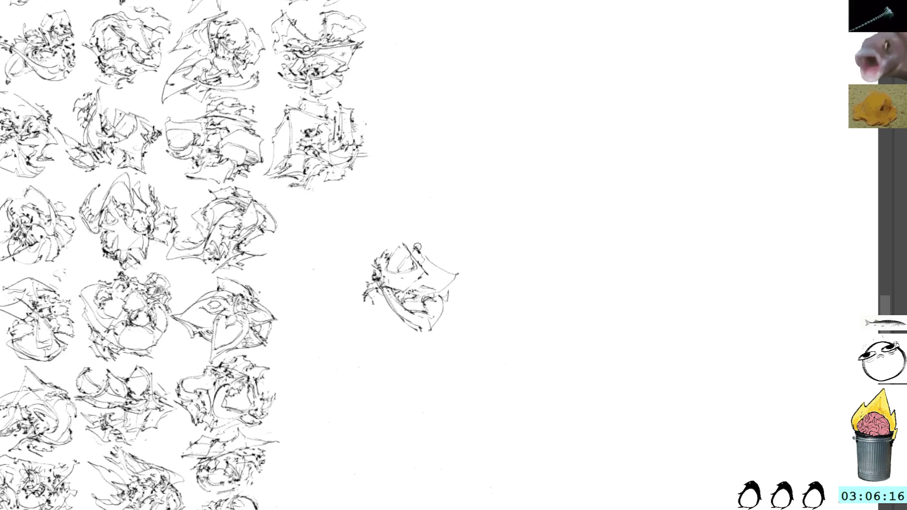
pyautogui.moveTo(423, 253); pyautogui.dragTo(456, 277)
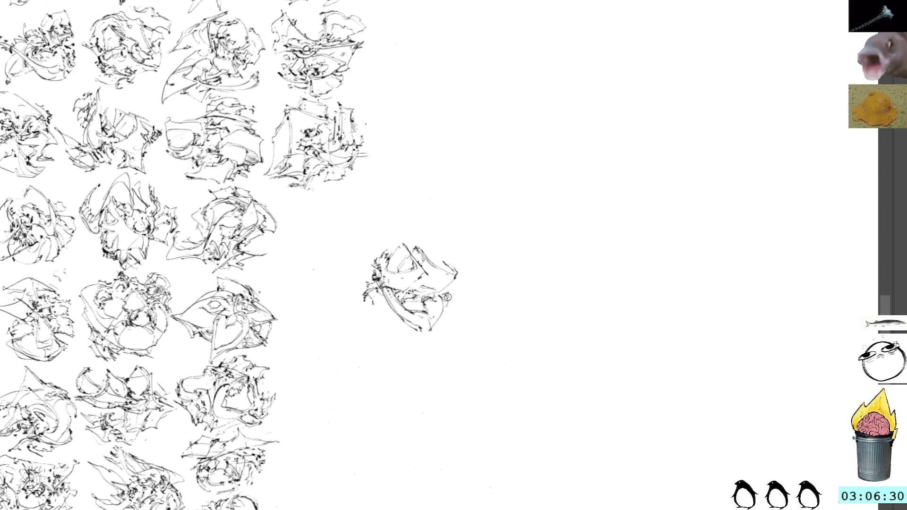
pyautogui.moveTo(444, 294); pyautogui.dragTo(452, 303)
pyautogui.moveTo(364, 293); pyautogui.dragTo(396, 326)
pyautogui.moveTo(441, 282); pyautogui.dragTo(461, 317)
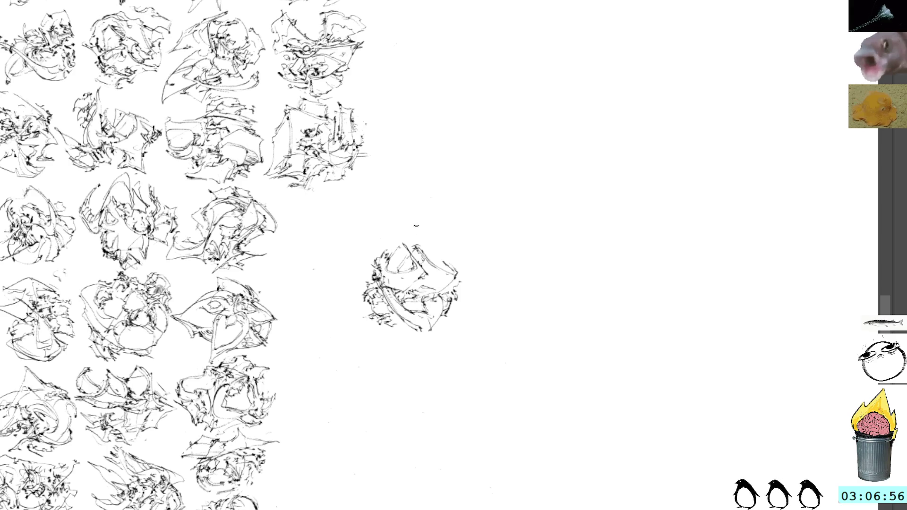
pyautogui.hotkey('ctrl', 't')
# Step: Move the thumbnail into the third-row end slot, rotating it about 45° and nudging it upward
pyautogui.moveTo(411, 283); pyautogui.dragTo(326, 238)
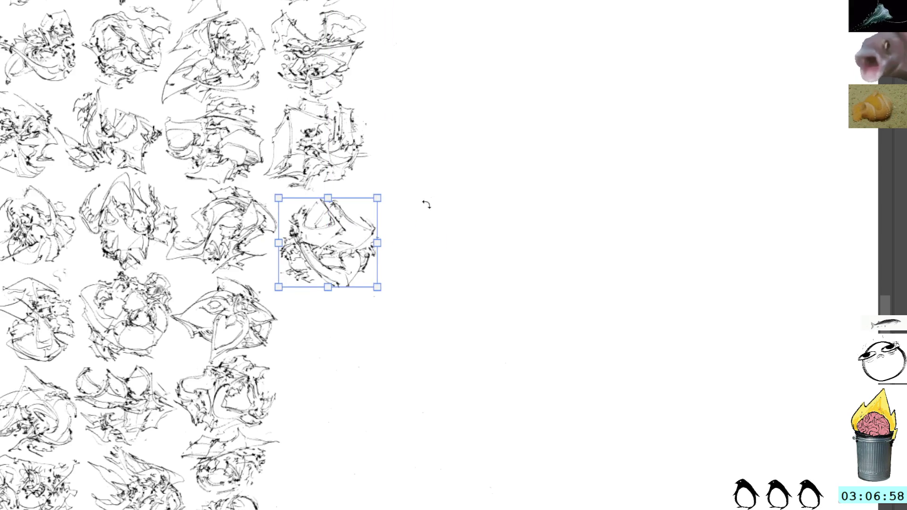
pyautogui.moveTo(427, 205)
pyautogui.mouseDown()
pyautogui.moveTo(378, 172)
pyautogui.moveTo(379, 239)
pyautogui.moveTo(352, 234)
pyautogui.moveTo(352, 244)
pyautogui.mouseUp()
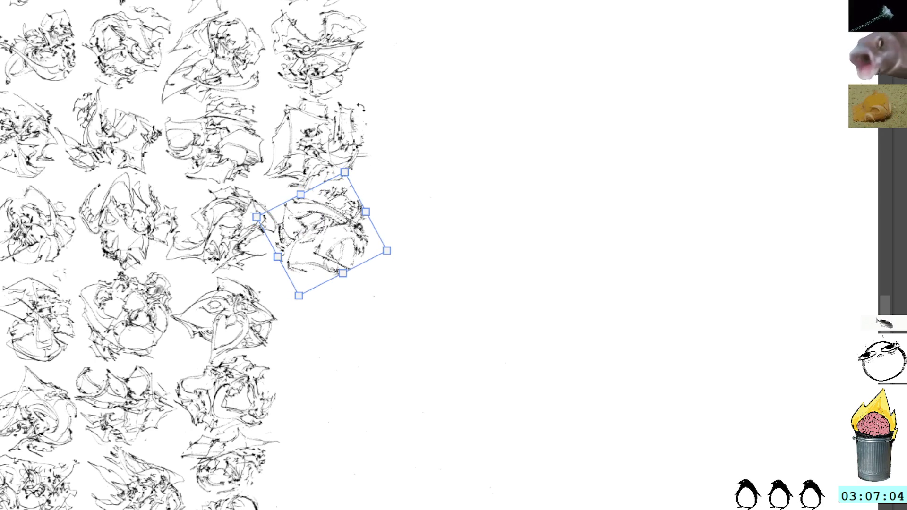
pyautogui.moveTo(352, 244); pyautogui.dragTo(353, 235)
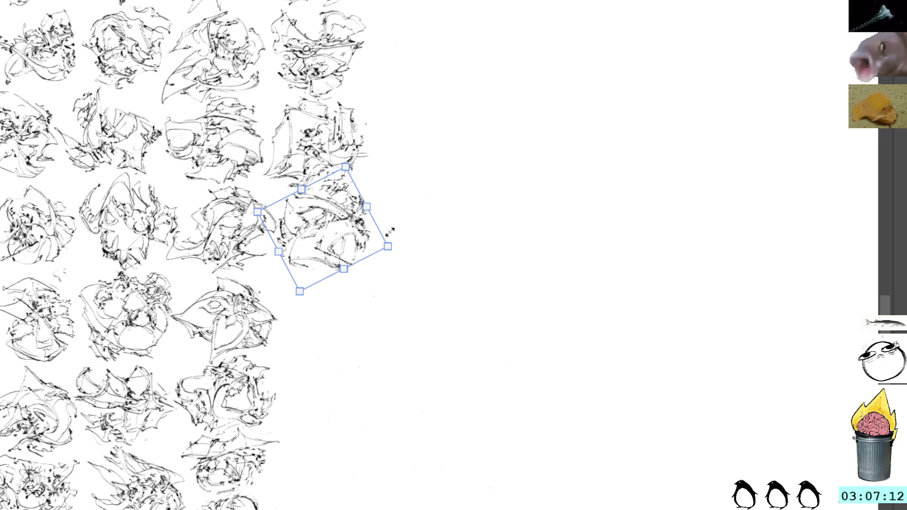
pyautogui.press('b')
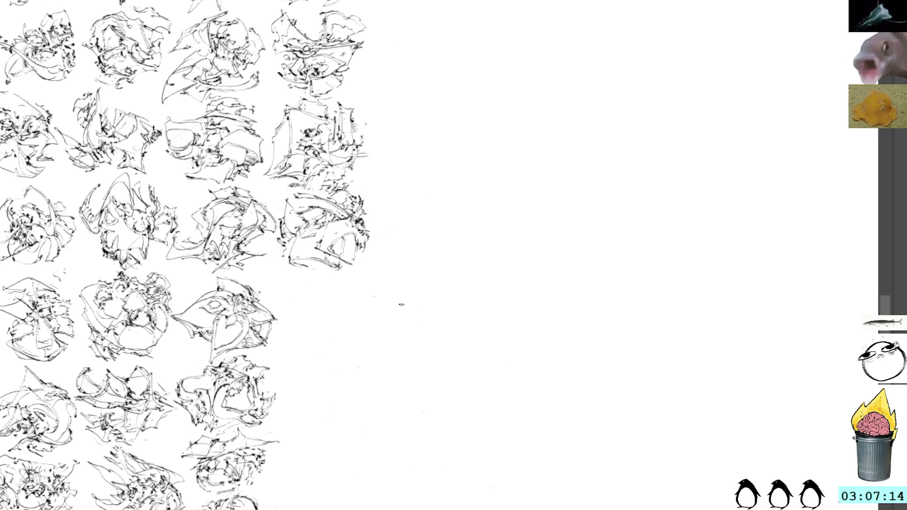
pyautogui.moveTo(407, 298); pyautogui.dragTo(385, 247)
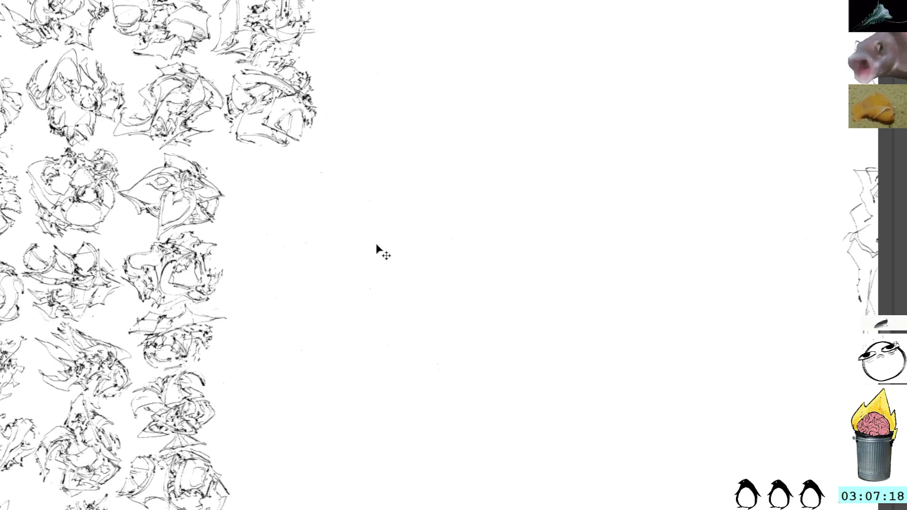
# Step: Start a new thumbnail with a small scribble and curving strokes, redoing the lower-left arc
pyautogui.moveTo(419, 253); pyautogui.dragTo(440, 247)
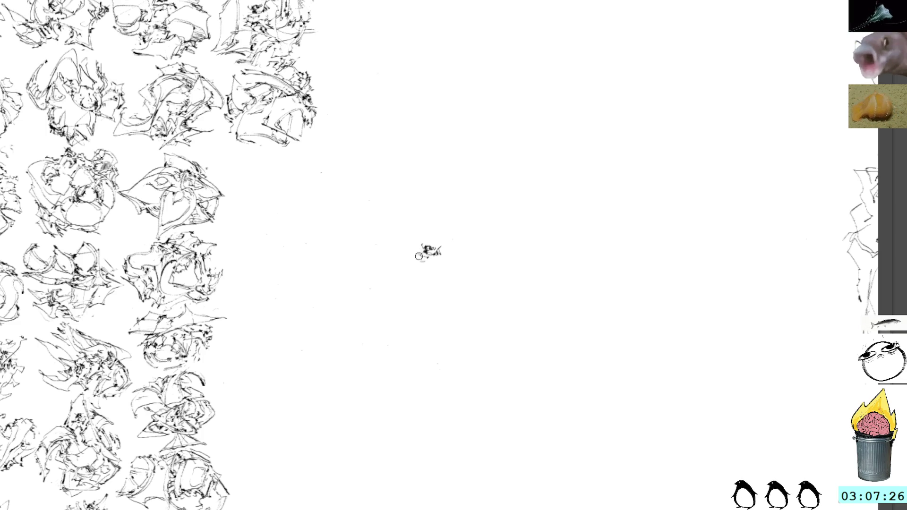
pyautogui.moveTo(419, 259)
pyautogui.mouseDown()
pyautogui.moveTo(399, 271)
pyautogui.moveTo(456, 349)
pyautogui.mouseUp()
pyautogui.moveTo(390, 281)
pyautogui.mouseDown()
pyautogui.moveTo(460, 257)
pyautogui.moveTo(462, 238)
pyautogui.mouseUp()
pyautogui.moveTo(392, 268); pyautogui.dragTo(422, 289)
pyautogui.hotkey('ctrl', 'z')
pyautogui.hotkey('ctrl', 'z')
pyautogui.hotkey('ctrl', 'z')
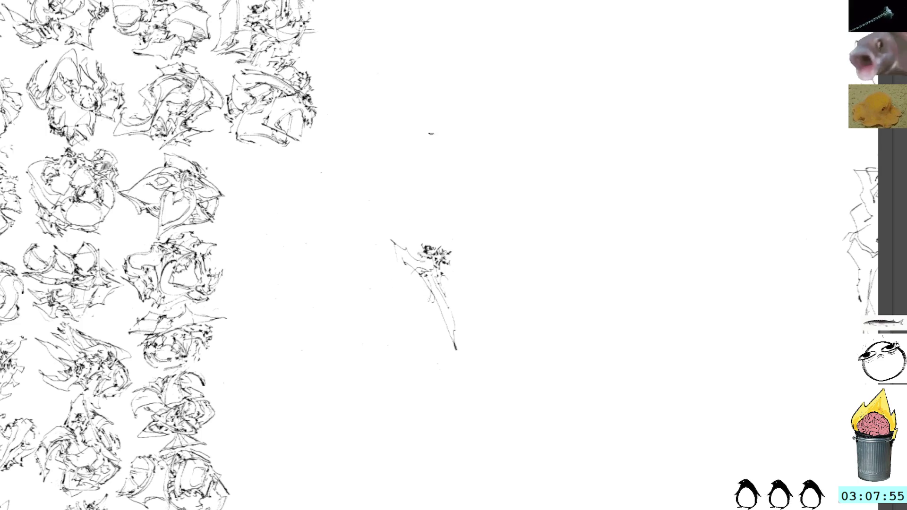
pyautogui.moveTo(406, 287); pyautogui.dragTo(435, 294)
# Step: Add arcs down the sketch's right side and long strokes to its left
pyautogui.moveTo(441, 232); pyautogui.dragTo(444, 289)
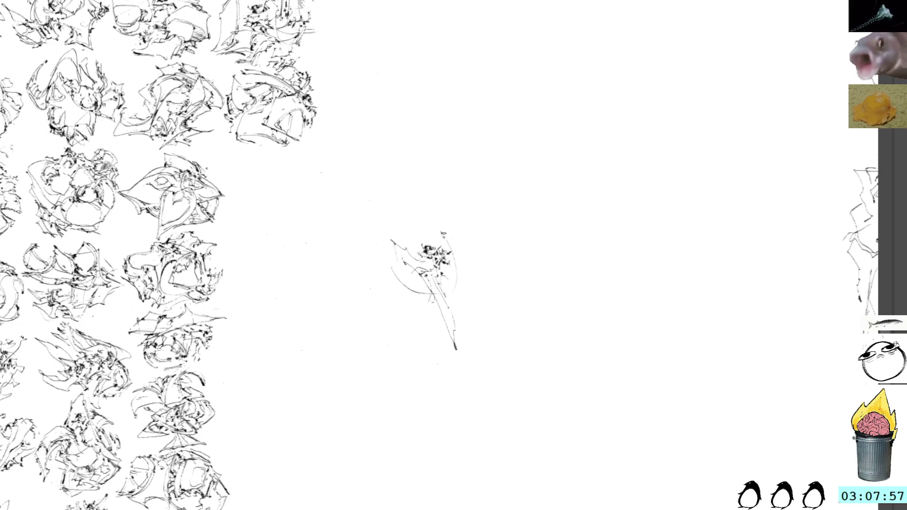
pyautogui.moveTo(459, 253); pyautogui.dragTo(453, 284)
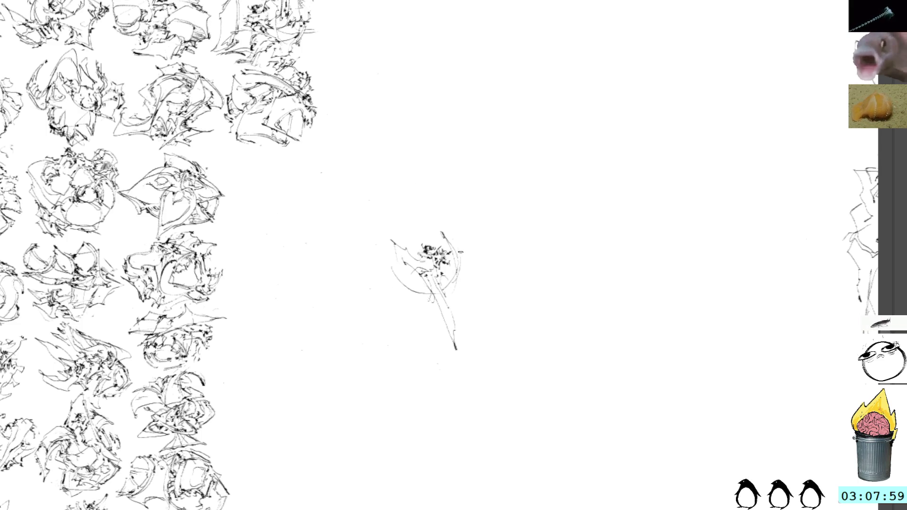
pyautogui.moveTo(462, 250)
pyautogui.mouseDown()
pyautogui.moveTo(449, 296)
pyautogui.moveTo(416, 279)
pyautogui.moveTo(449, 300)
pyautogui.moveTo(434, 281)
pyautogui.mouseUp()
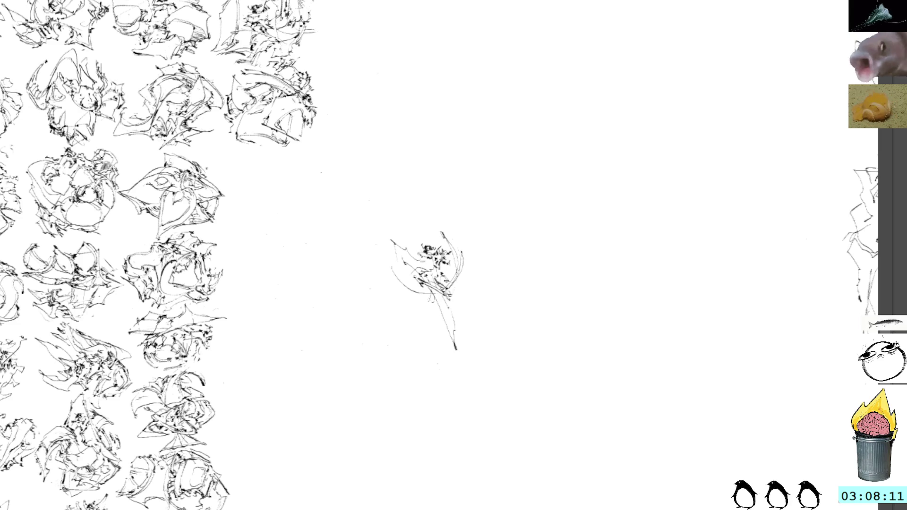
pyautogui.moveTo(375, 258); pyautogui.dragTo(396, 283)
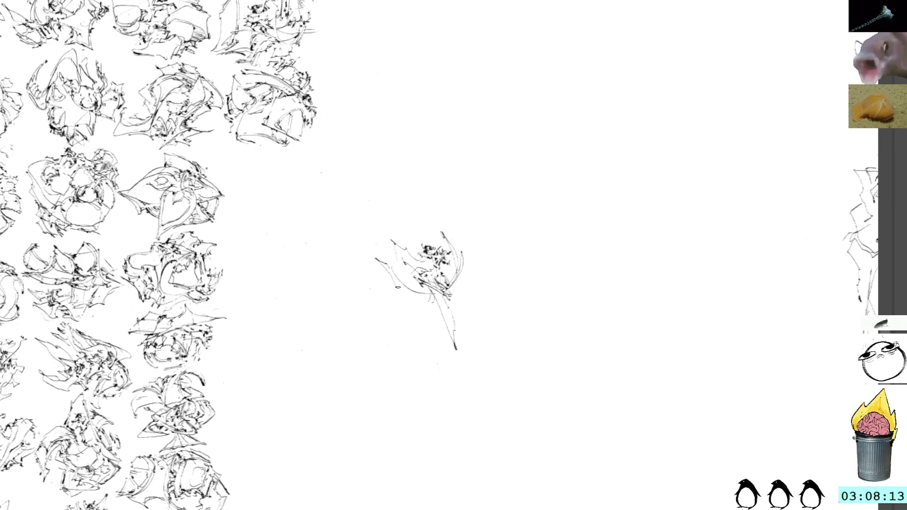
pyautogui.moveTo(369, 255)
pyautogui.mouseDown()
pyautogui.moveTo(418, 315)
pyautogui.moveTo(435, 310)
pyautogui.mouseUp()
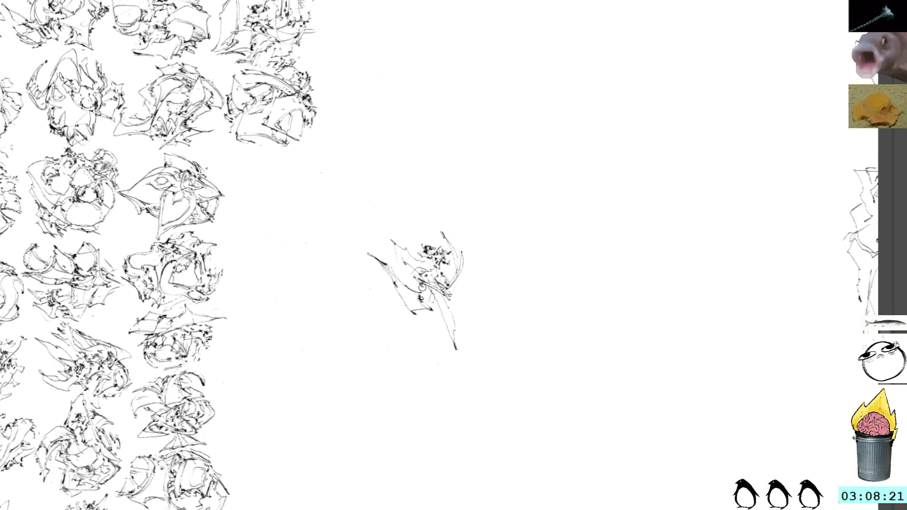
pyautogui.moveTo(423, 291); pyautogui.dragTo(453, 309)
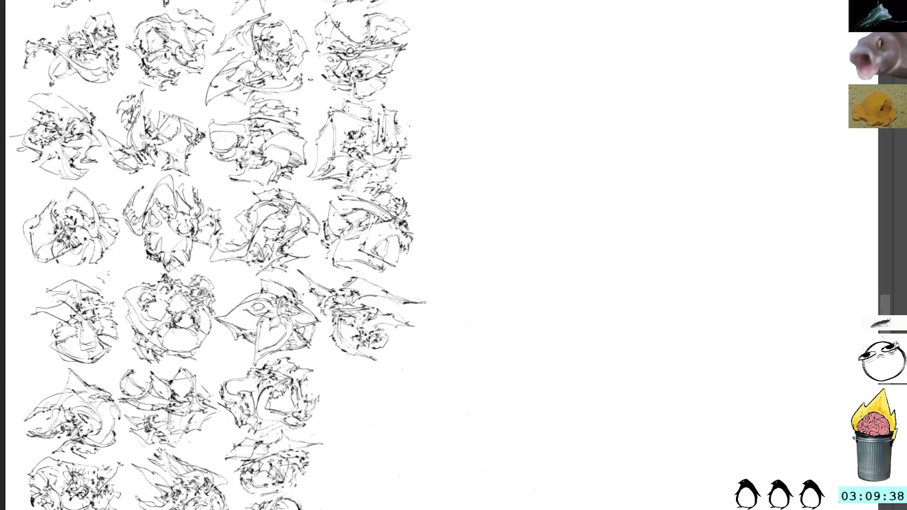
# Step: Brush a short stroke and pan to blank canvas right of the grid
pyautogui.moveTo(373, 282); pyautogui.dragTo(400, 294)
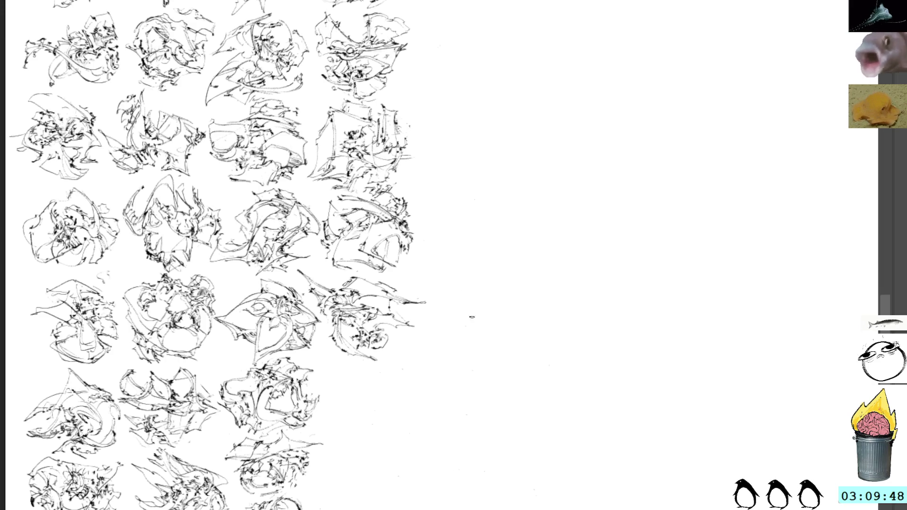
pyautogui.moveTo(502, 348)
pyautogui.mouseDown()
pyautogui.moveTo(466, 315)
pyautogui.moveTo(432, 247)
pyautogui.moveTo(440, 249)
pyautogui.mouseUp()
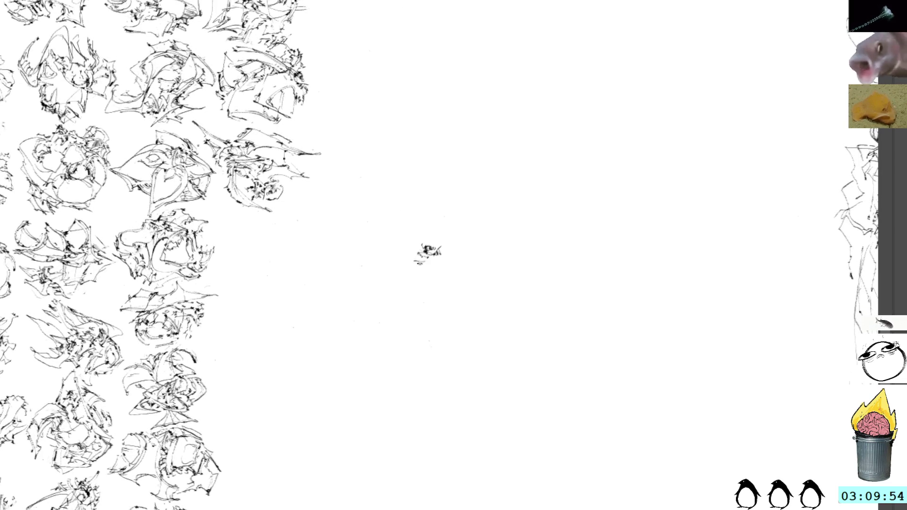
# Step: Add a trailing stroke and face marks, undoing the eye circles and cancelling a trial rotation
pyautogui.moveTo(425, 258)
pyautogui.mouseDown()
pyautogui.moveTo(396, 270)
pyautogui.moveTo(425, 309)
pyautogui.moveTo(458, 297)
pyautogui.moveTo(442, 274)
pyautogui.moveTo(421, 271)
pyautogui.moveTo(455, 291)
pyautogui.mouseUp()
pyautogui.moveTo(429, 263); pyautogui.dragTo(437, 267)
pyautogui.moveTo(431, 266)
pyautogui.mouseDown()
pyautogui.moveTo(450, 276)
pyautogui.moveTo(442, 280)
pyautogui.moveTo(442, 263)
pyautogui.mouseUp()
pyautogui.hotkey('ctrl', 'z')
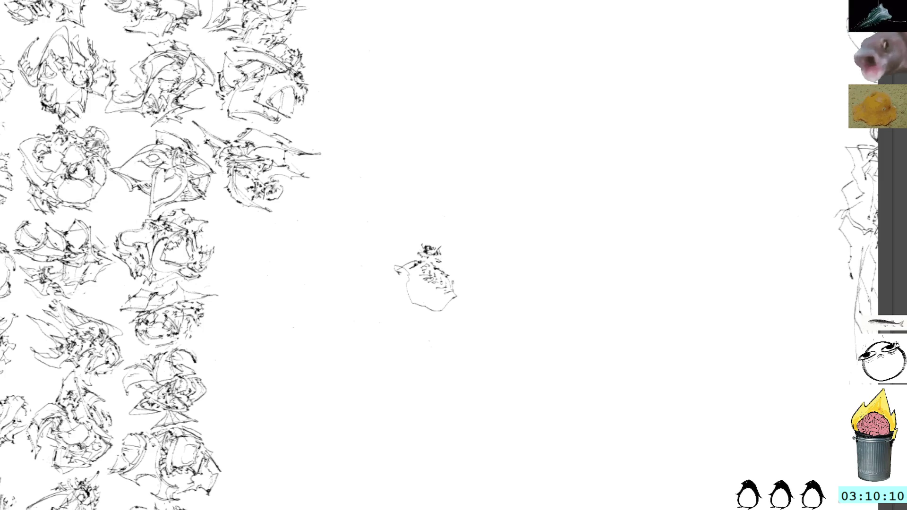
pyautogui.hotkey('ctrl', 't')
pyautogui.moveTo(453, 229)
pyautogui.mouseDown()
pyautogui.moveTo(466, 320)
pyautogui.moveTo(475, 209)
pyautogui.mouseUp()
pyautogui.press('Escape')
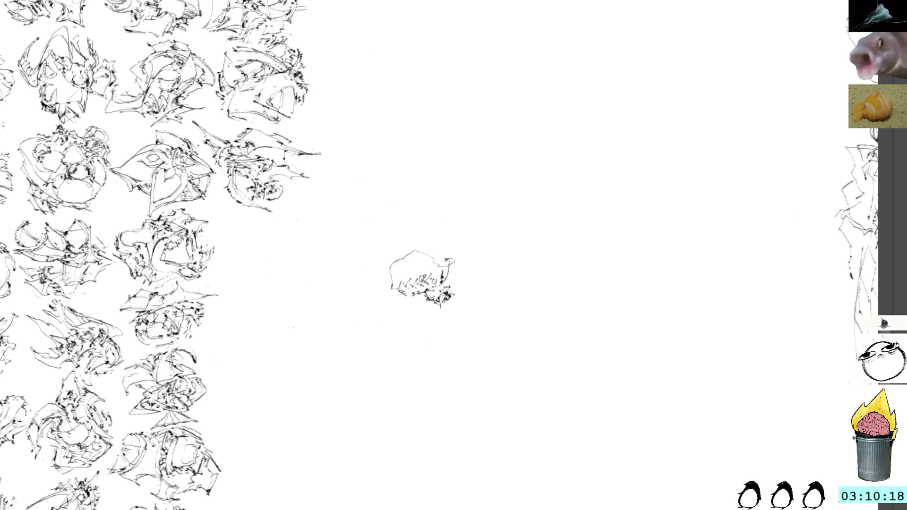
# Step: Redraw the lower-left stroke, the curved upper-left edge and the creature's eye
pyautogui.moveTo(392, 288); pyautogui.dragTo(384, 295)
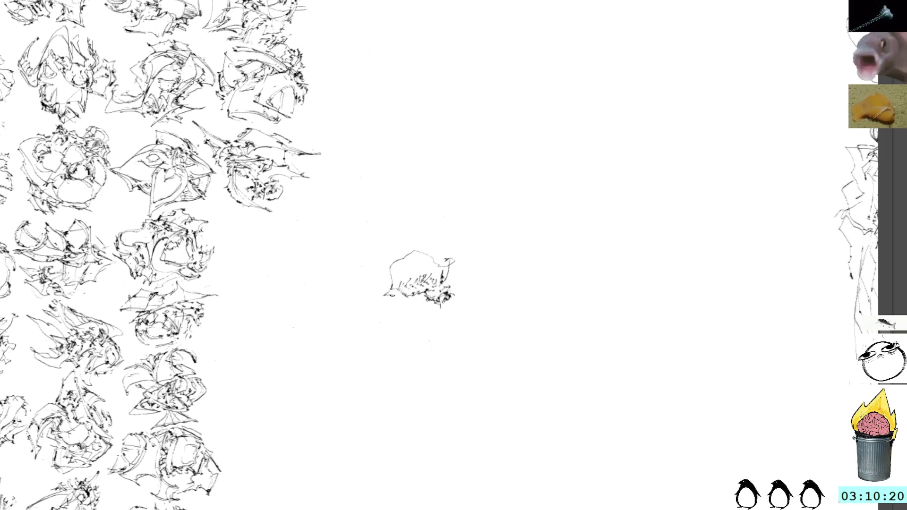
pyautogui.hotkey('ctrl', 'z')
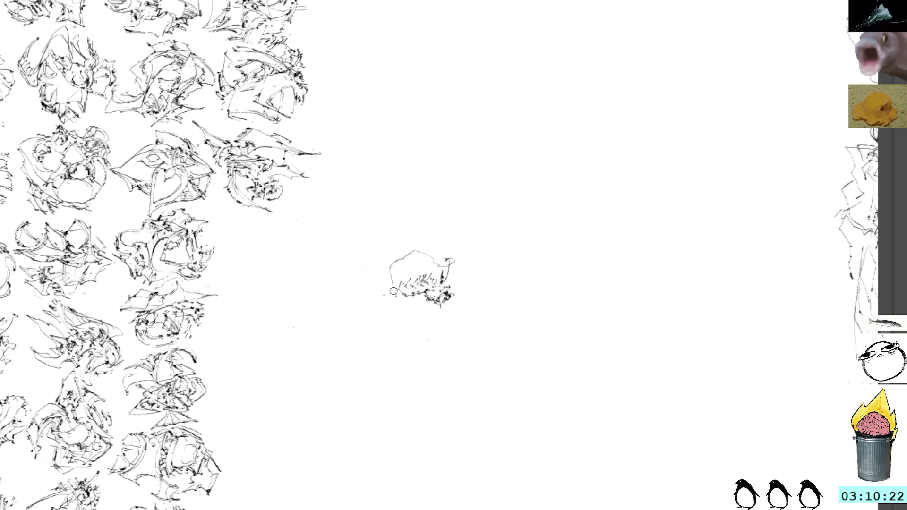
pyautogui.moveTo(395, 293); pyautogui.dragTo(384, 302)
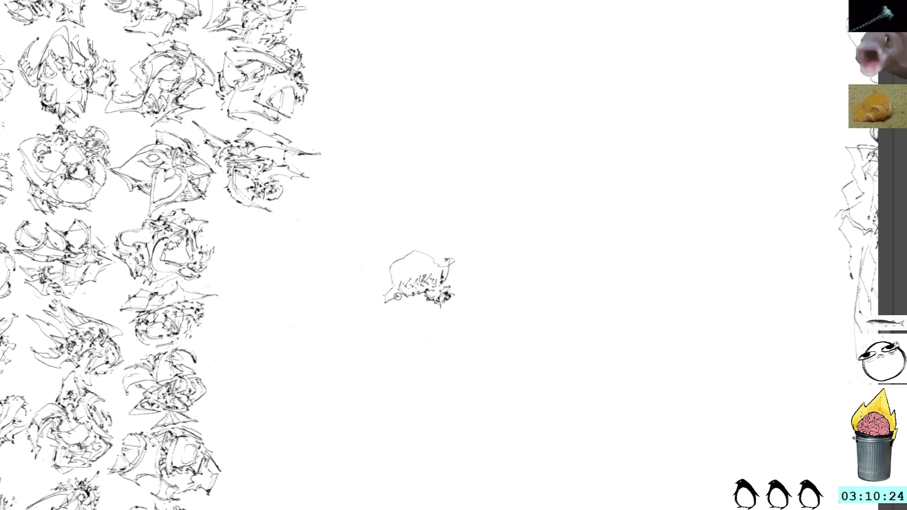
pyautogui.moveTo(390, 262); pyautogui.dragTo(395, 247)
pyautogui.hotkey('ctrl', 'z')
pyautogui.moveTo(407, 253); pyautogui.dragTo(395, 286)
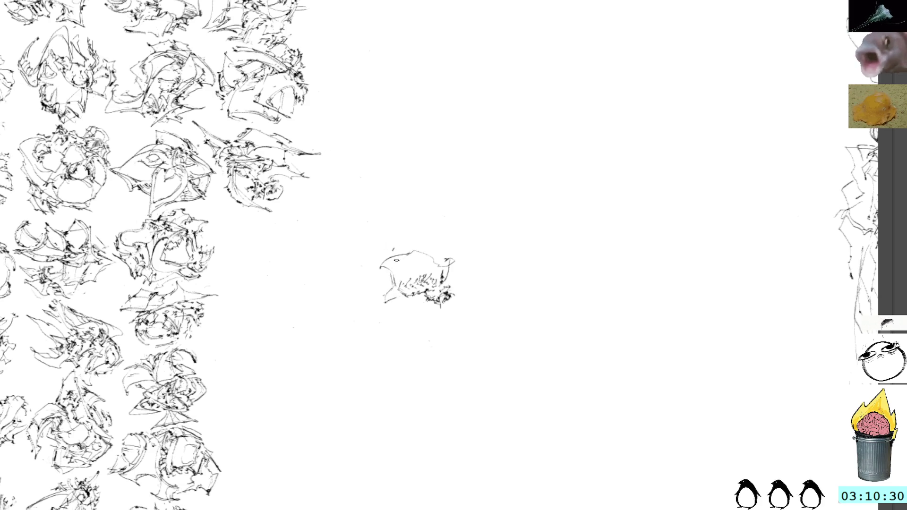
pyautogui.moveTo(405, 262); pyautogui.dragTo(421, 271)
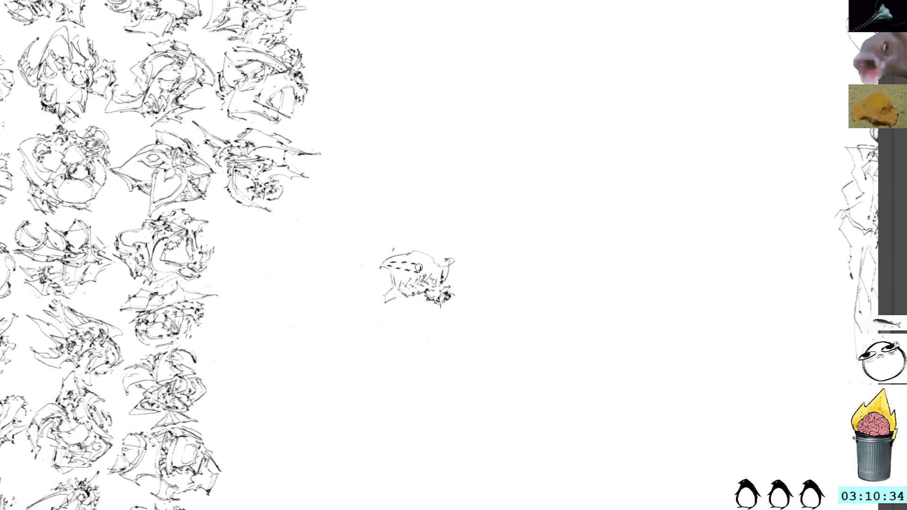
pyautogui.hotkey('ctrl', 'z')
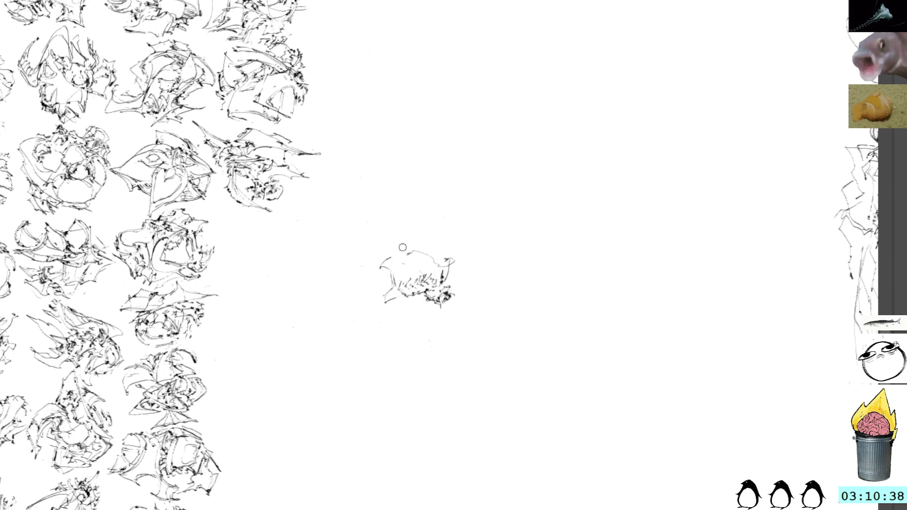
# Step: Outline the spiky upper edge and hatch along the sketch's left edge
pyautogui.moveTo(377, 268)
pyautogui.mouseDown()
pyautogui.moveTo(430, 252)
pyautogui.moveTo(416, 268)
pyautogui.mouseUp()
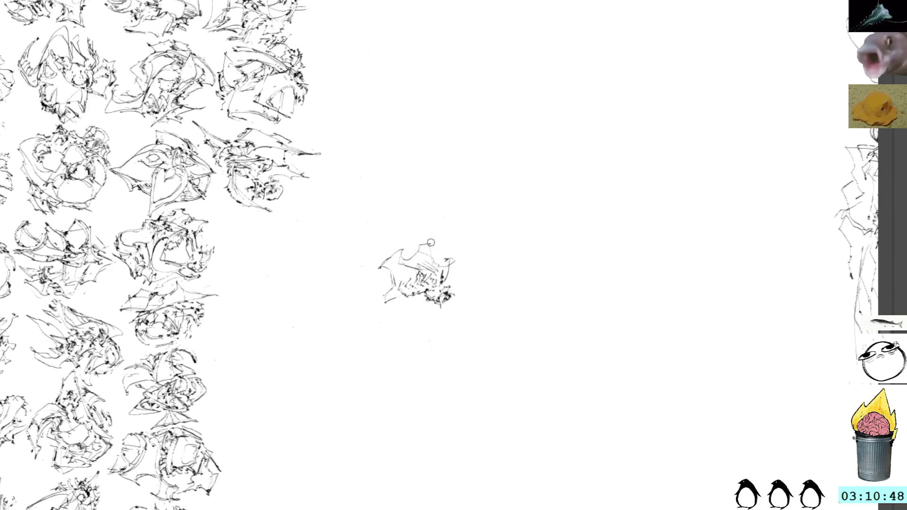
pyautogui.moveTo(418, 249)
pyautogui.mouseDown()
pyautogui.moveTo(439, 239)
pyautogui.moveTo(435, 261)
pyautogui.mouseUp()
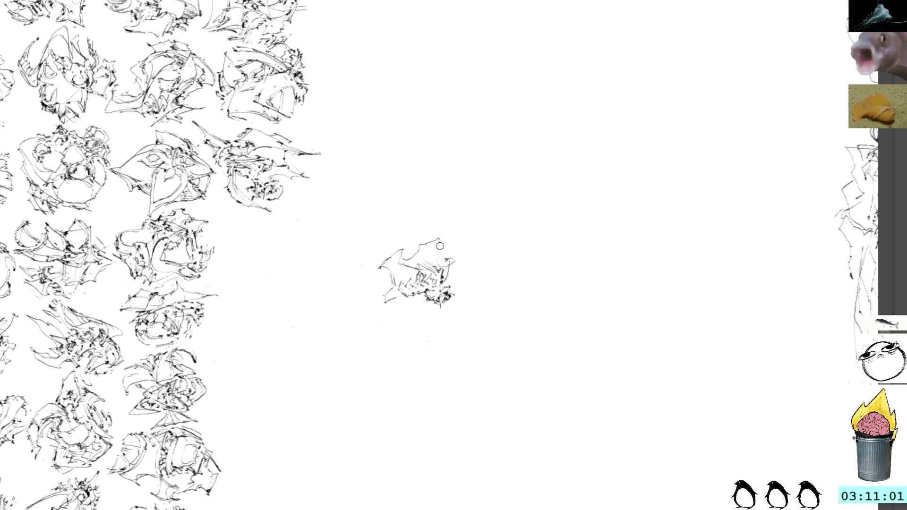
pyautogui.moveTo(440, 236); pyautogui.dragTo(443, 260)
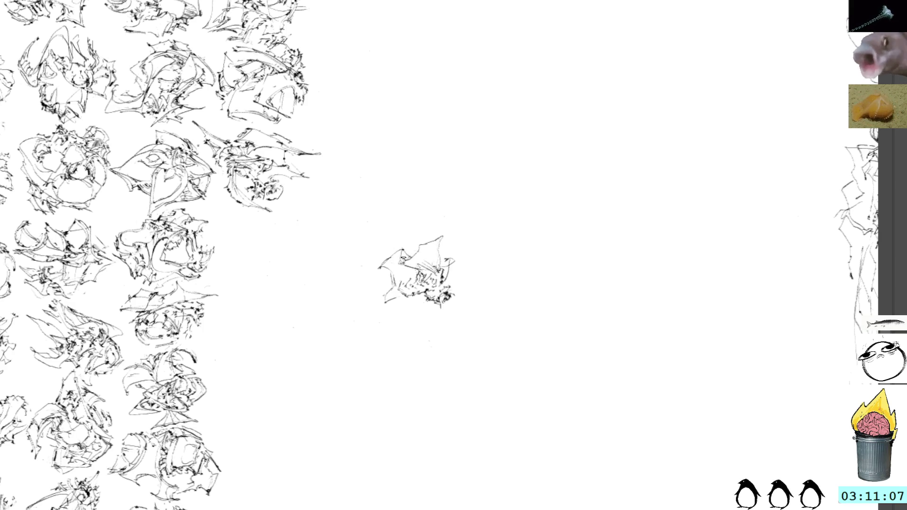
pyautogui.moveTo(376, 266)
pyautogui.mouseDown()
pyautogui.moveTo(395, 284)
pyautogui.moveTo(382, 288)
pyautogui.mouseUp()
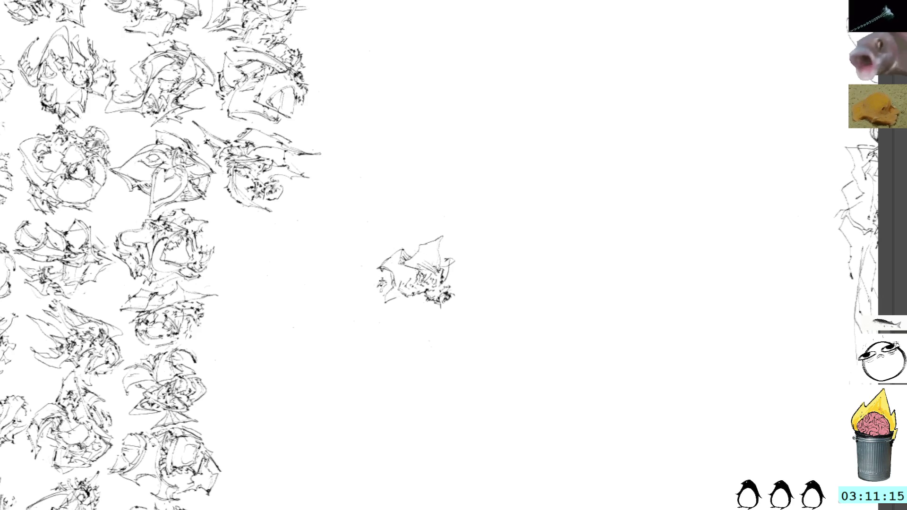
pyautogui.moveTo(376, 286); pyautogui.dragTo(380, 290)
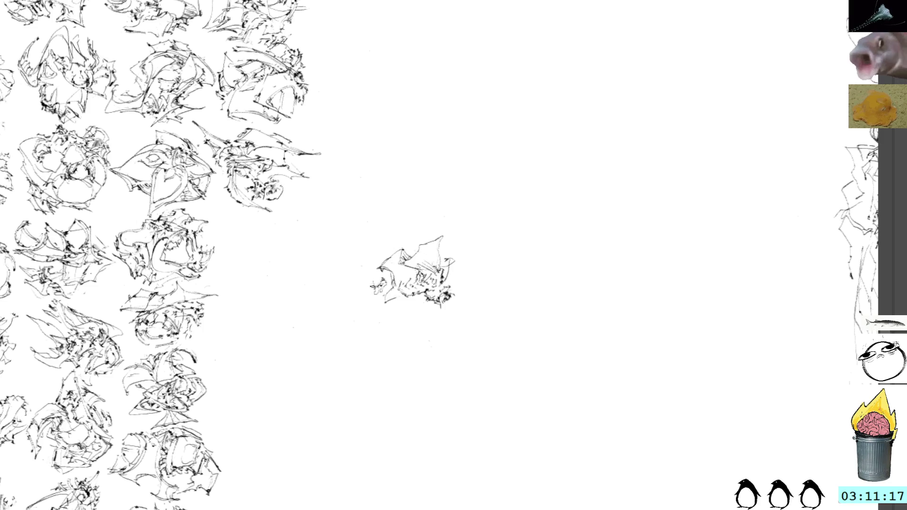
pyautogui.moveTo(369, 253); pyautogui.dragTo(367, 282)
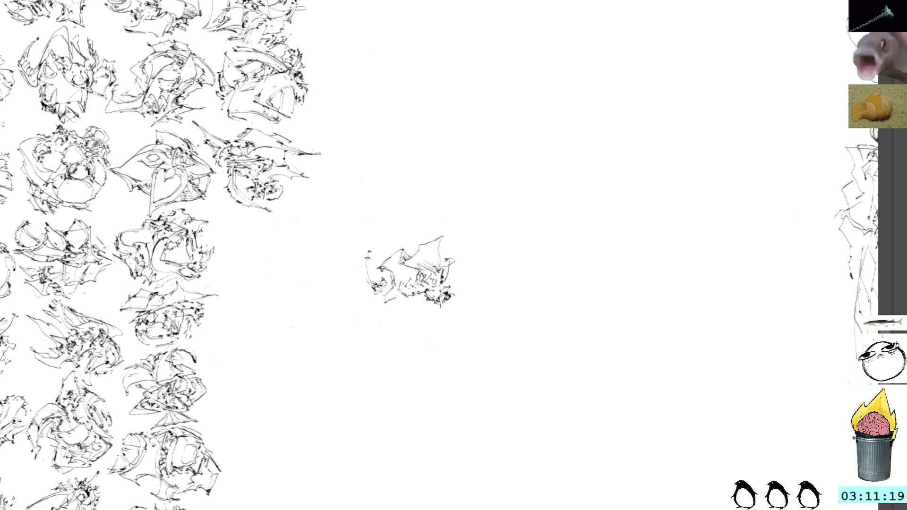
pyautogui.hotkey('ctrl', 'z')
pyautogui.moveTo(371, 243); pyautogui.dragTo(368, 269)
# Step: Add short strokes to the left edge, ink the bottom edge and add an upper stroke
pyautogui.moveTo(366, 278)
pyautogui.mouseDown()
pyautogui.moveTo(381, 268)
pyautogui.moveTo(385, 243)
pyautogui.moveTo(384, 258)
pyautogui.mouseUp()
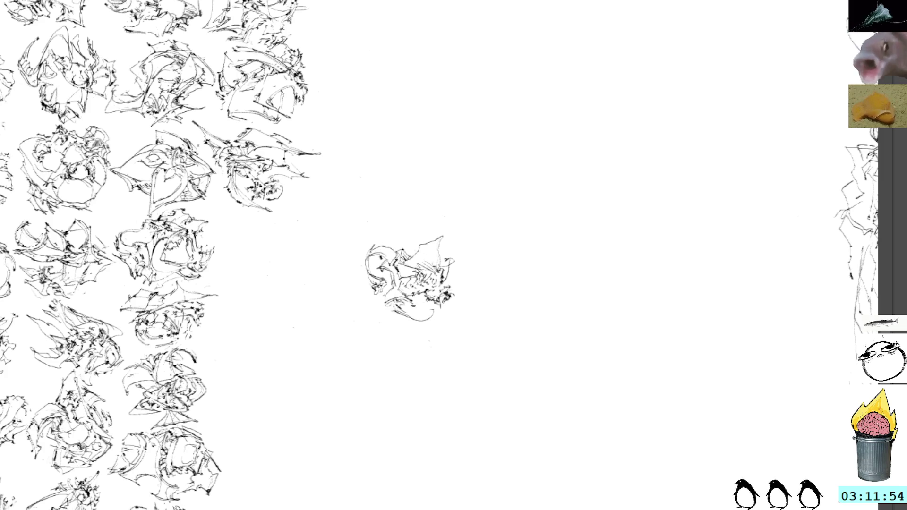
pyautogui.moveTo(410, 305); pyautogui.dragTo(423, 309)
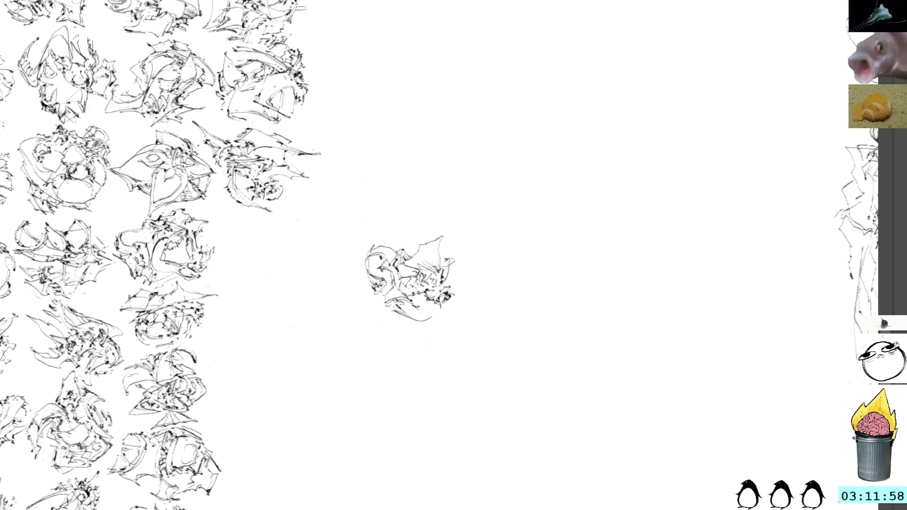
pyautogui.moveTo(425, 315); pyautogui.dragTo(440, 316)
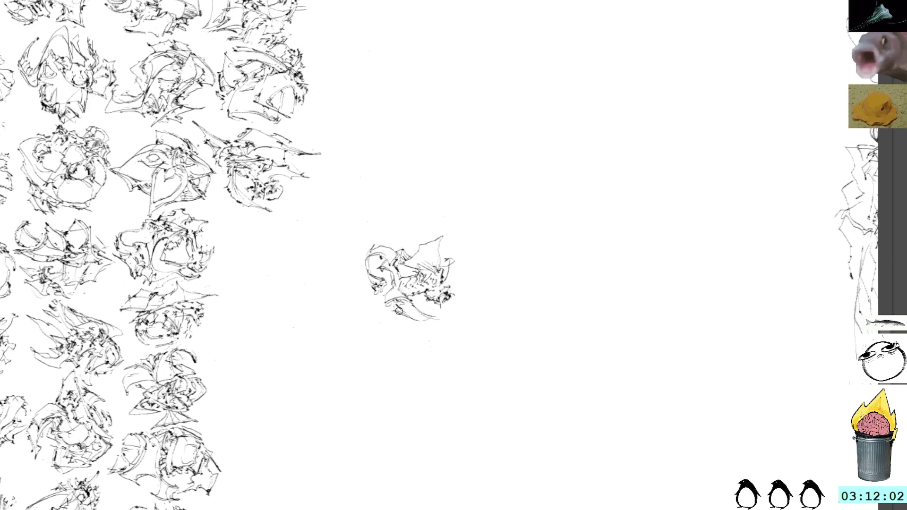
pyautogui.moveTo(403, 314)
pyautogui.mouseDown()
pyautogui.moveTo(440, 318)
pyautogui.moveTo(470, 289)
pyautogui.moveTo(476, 294)
pyautogui.moveTo(454, 273)
pyautogui.moveTo(452, 259)
pyautogui.moveTo(466, 253)
pyautogui.moveTo(456, 273)
pyautogui.mouseUp()
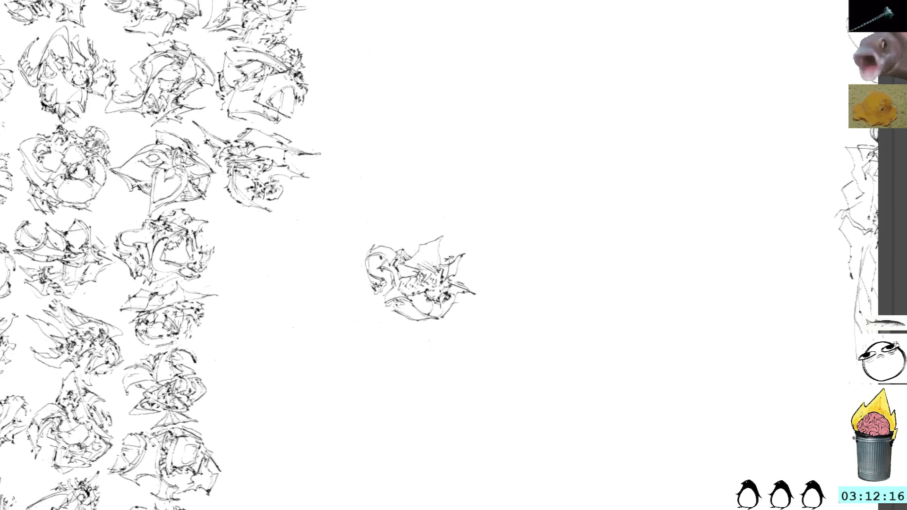
pyautogui.moveTo(441, 242); pyautogui.dragTo(449, 264)
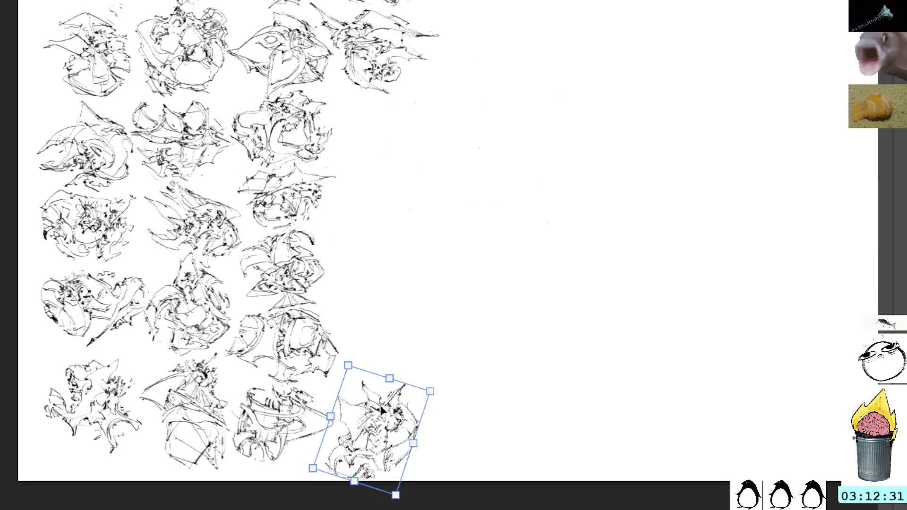
# Step: Rotate the bottom-row thumbnail slightly clockwise, commit it, and paste a tiny new sketch beside the grid
pyautogui.moveTo(381, 411); pyautogui.dragTo(386, 414)
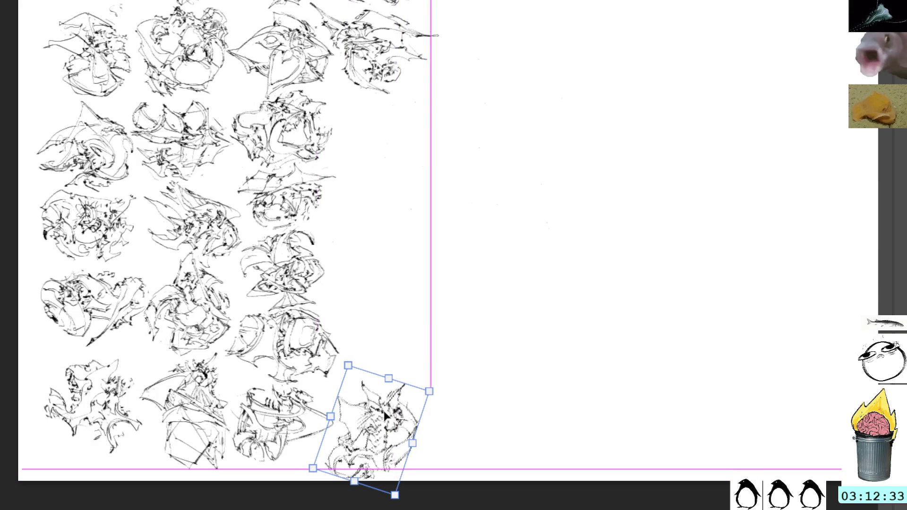
pyautogui.moveTo(498, 317); pyautogui.dragTo(476, 370)
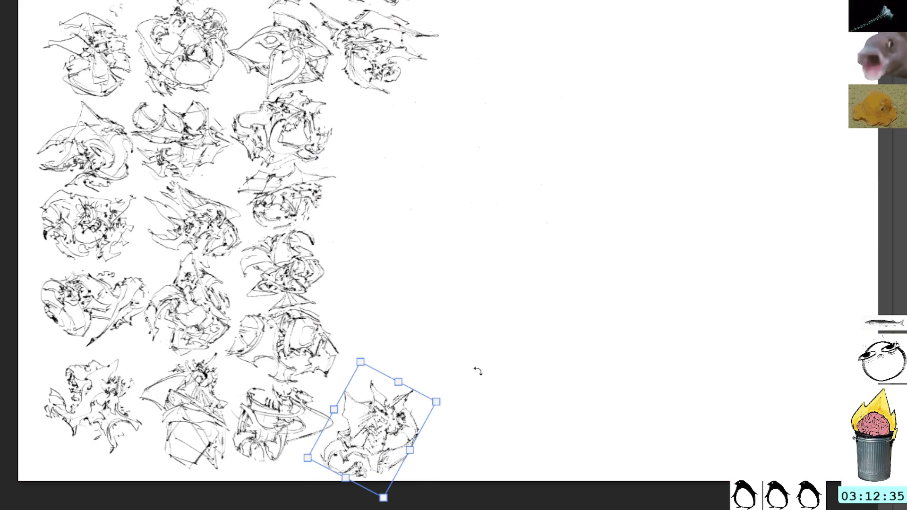
pyautogui.press('Return')
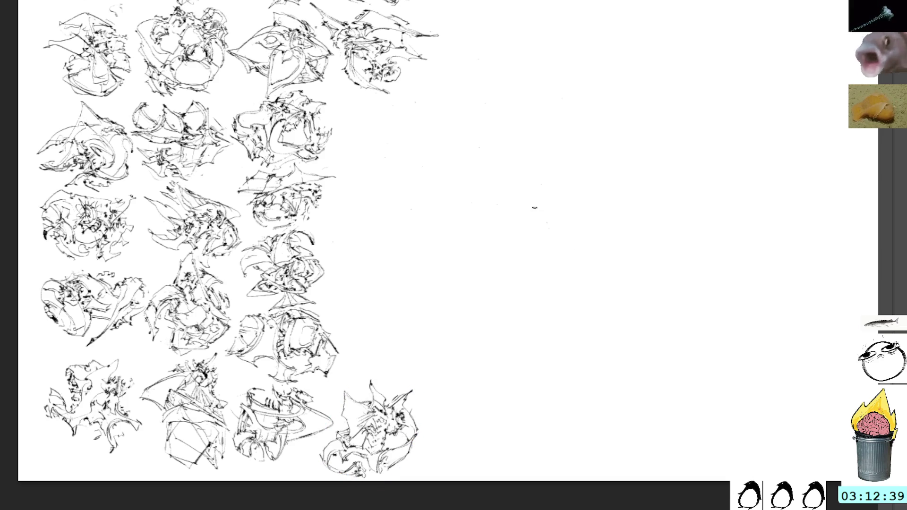
pyautogui.hotkey('ctrl', 'v')
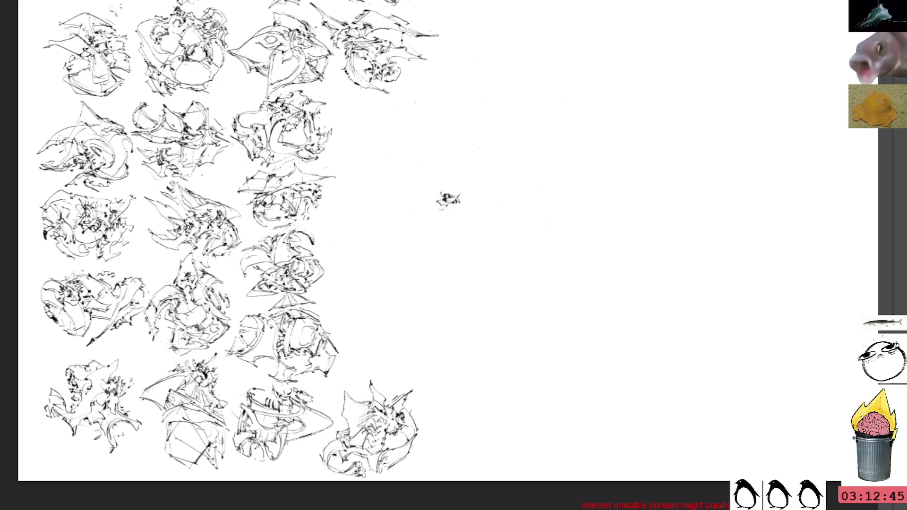
pyautogui.moveTo(437, 200); pyautogui.dragTo(444, 220)
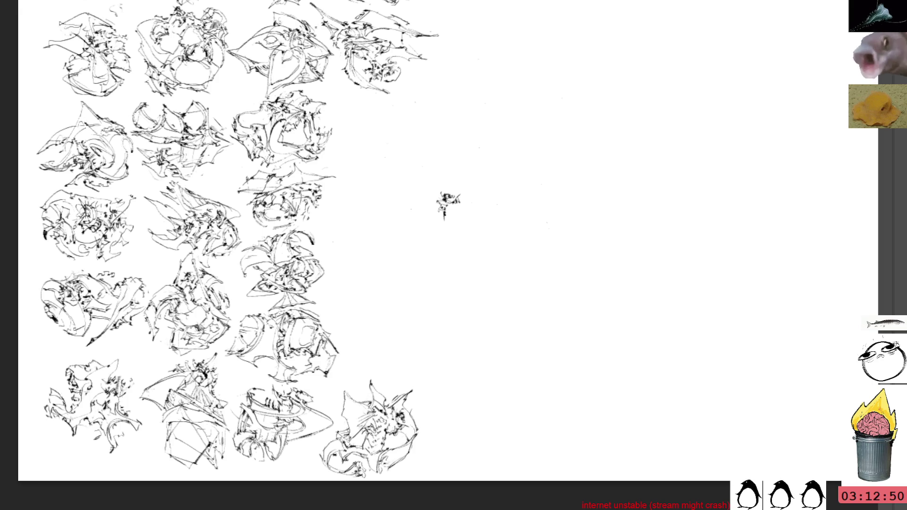
# Step: Draw the small figure's legs and feet (redoing the first attempt), upper body, and leftward lower wing
pyautogui.moveTo(444, 211)
pyautogui.mouseDown()
pyautogui.moveTo(457, 240)
pyautogui.moveTo(437, 244)
pyautogui.moveTo(462, 248)
pyautogui.moveTo(437, 246)
pyautogui.moveTo(451, 250)
pyautogui.mouseUp()
pyautogui.hotkey('ctrl', 'z')
pyautogui.hotkey('ctrl', 'z')
pyautogui.hotkey('ctrl', 'z')
pyautogui.moveTo(446, 247)
pyautogui.mouseDown()
pyautogui.moveTo(466, 255)
pyautogui.moveTo(480, 226)
pyautogui.moveTo(460, 232)
pyautogui.moveTo(452, 215)
pyautogui.moveTo(464, 233)
pyautogui.moveTo(450, 242)
pyautogui.moveTo(458, 241)
pyautogui.mouseUp()
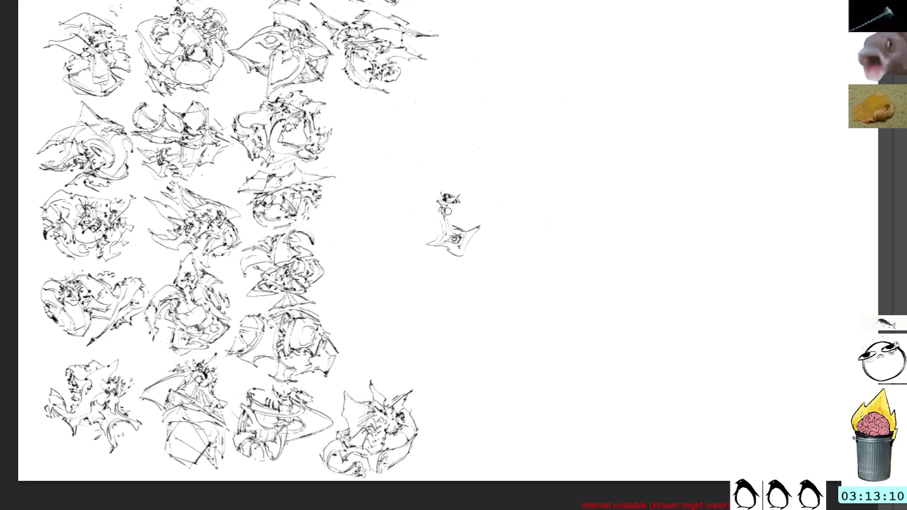
pyautogui.moveTo(451, 219)
pyautogui.mouseDown()
pyautogui.moveTo(472, 202)
pyautogui.moveTo(401, 222)
pyautogui.moveTo(446, 191)
pyautogui.moveTo(491, 200)
pyautogui.moveTo(454, 221)
pyautogui.mouseUp()
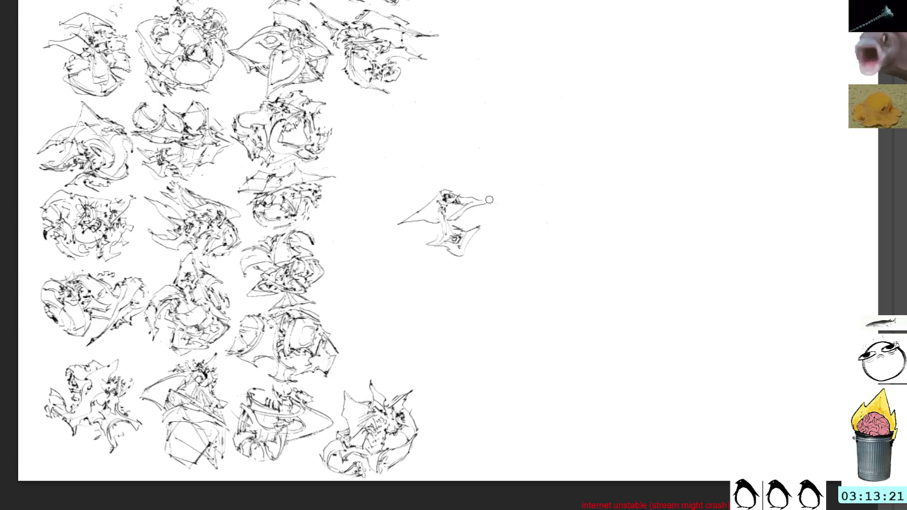
pyautogui.moveTo(428, 239); pyautogui.dragTo(414, 242)
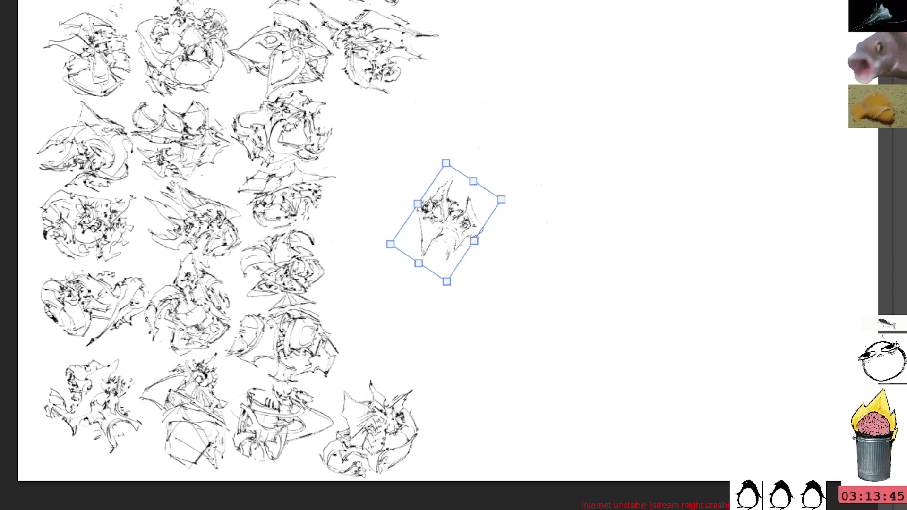
pyautogui.moveTo(418, 243); pyautogui.dragTo(370, 347)
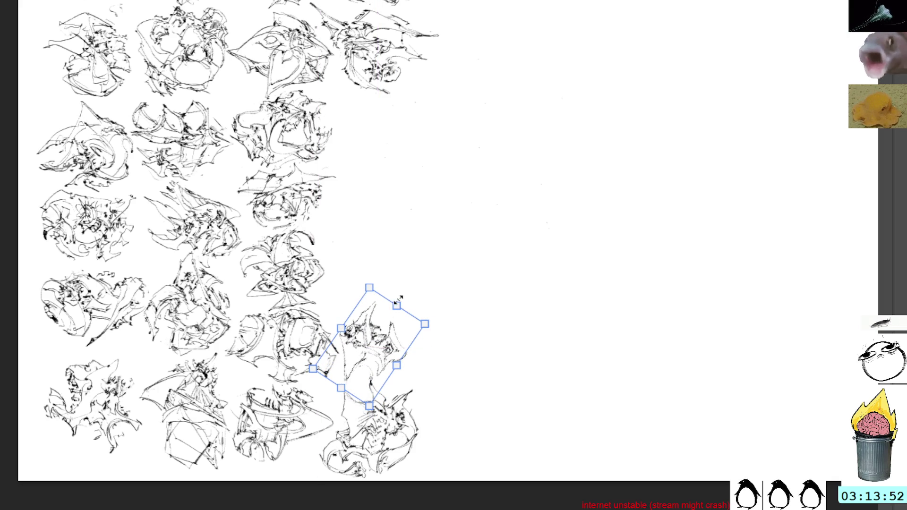
pyautogui.press('Return')
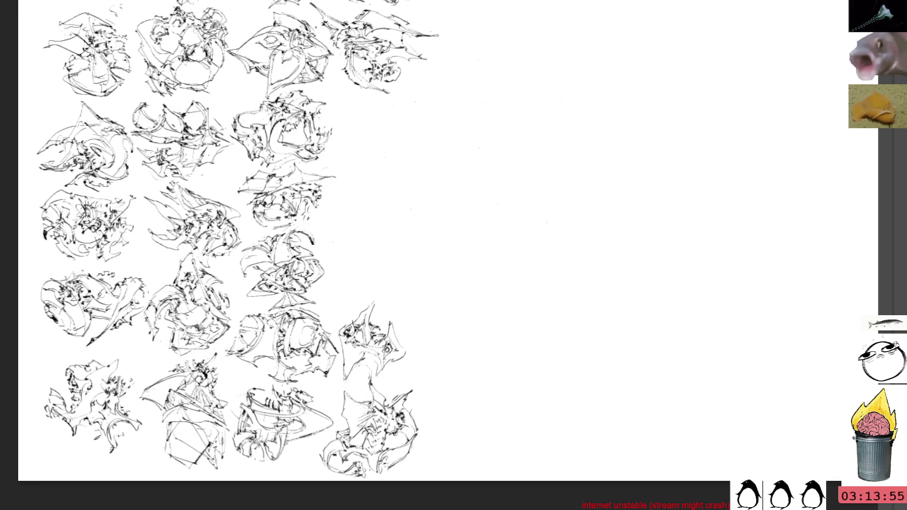
pyautogui.moveTo(334, 386); pyautogui.dragTo(427, 364)
pyautogui.moveTo(390, 323); pyautogui.dragTo(412, 352)
pyautogui.hotkey('ctrl', 'z')
pyautogui.hotkey('ctrl', 'z')
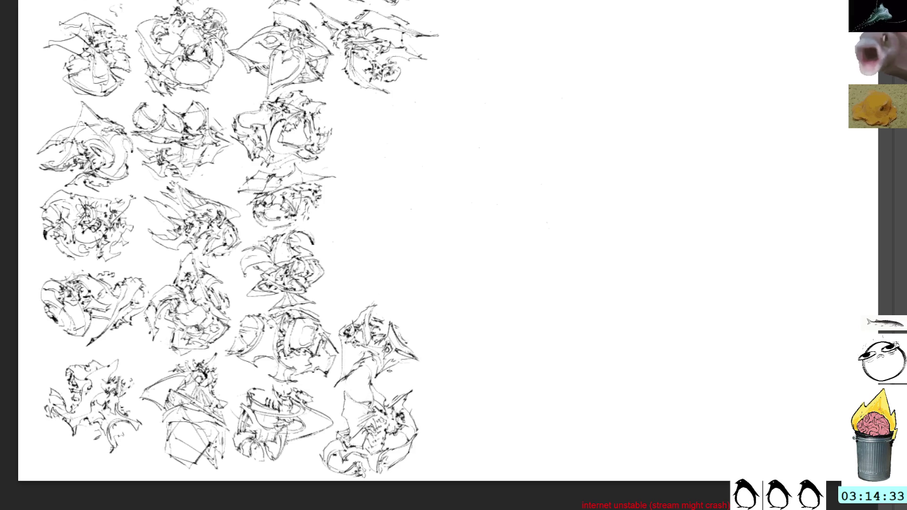
pyautogui.moveTo(443, 176)
pyautogui.mouseDown()
pyautogui.moveTo(430, 233)
pyautogui.moveTo(451, 225)
pyautogui.mouseUp()
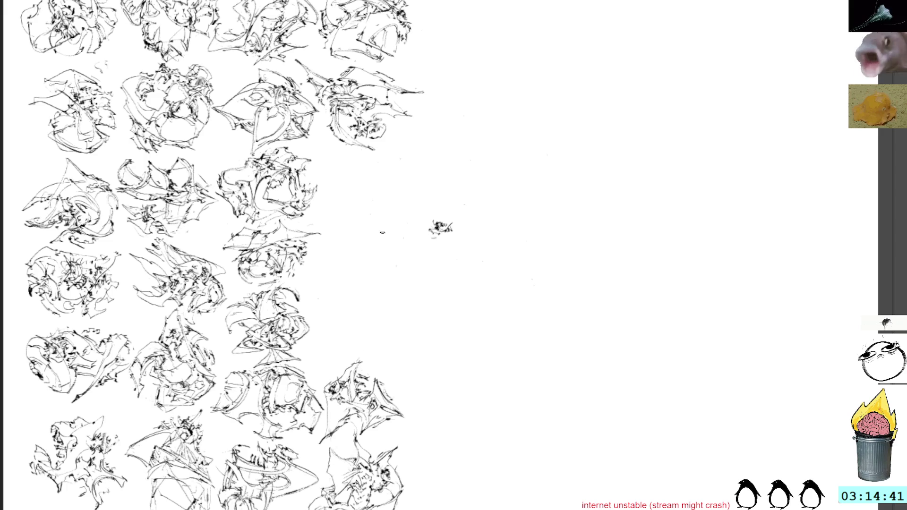
# Step: Sketch a new gesture thumbnail beside the grid with sweeping arcs, accent marks and dark lower-left strokes
pyautogui.moveTo(439, 238)
pyautogui.mouseDown()
pyautogui.moveTo(415, 244)
pyautogui.moveTo(411, 216)
pyautogui.mouseUp()
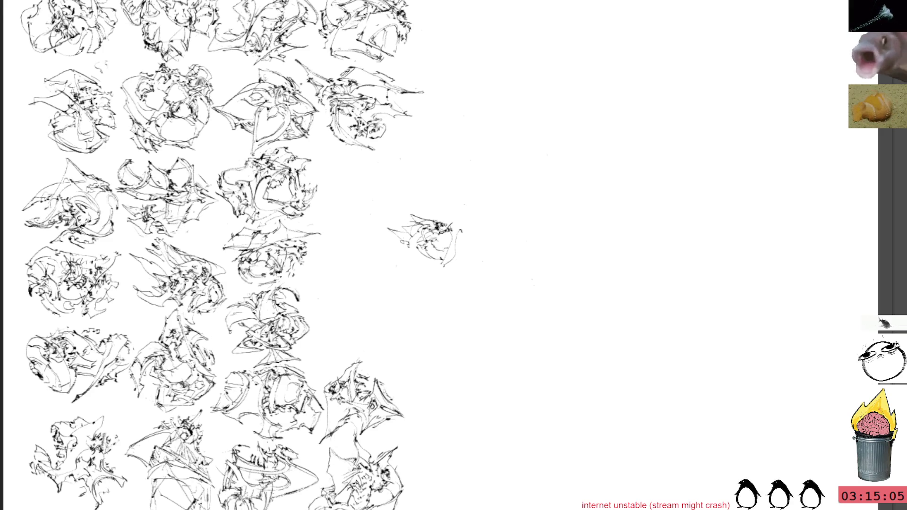
pyautogui.moveTo(416, 249); pyautogui.dragTo(427, 243)
pyautogui.moveTo(427, 211)
pyautogui.mouseDown()
pyautogui.moveTo(478, 239)
pyautogui.moveTo(455, 249)
pyautogui.moveTo(467, 233)
pyautogui.mouseUp()
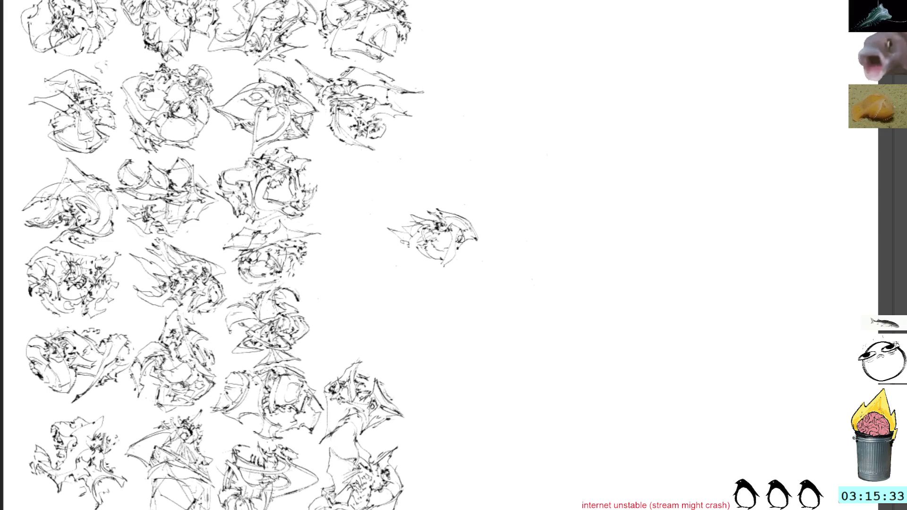
pyautogui.moveTo(421, 272); pyautogui.dragTo(456, 261)
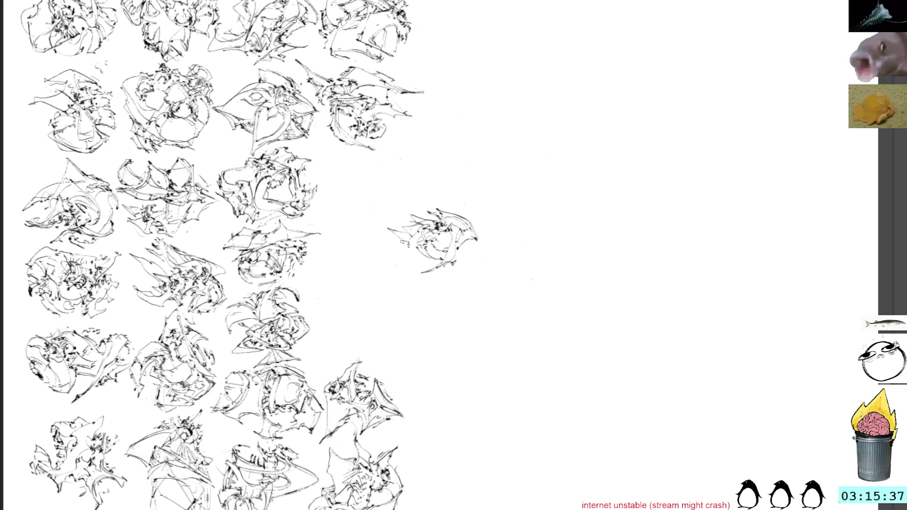
pyautogui.moveTo(448, 262)
pyautogui.mouseDown()
pyautogui.moveTo(456, 269)
pyautogui.moveTo(459, 256)
pyautogui.mouseUp()
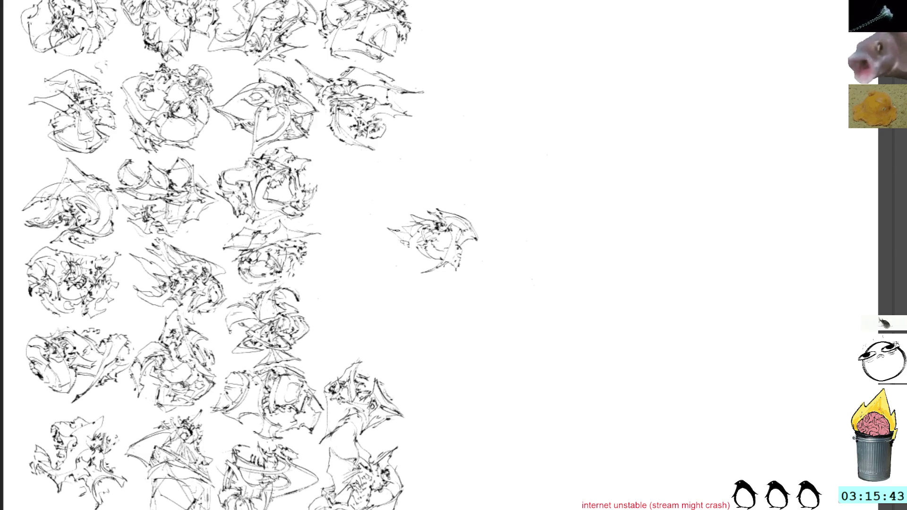
pyautogui.moveTo(392, 229)
pyautogui.mouseDown()
pyautogui.moveTo(391, 240)
pyautogui.moveTo(418, 247)
pyautogui.mouseUp()
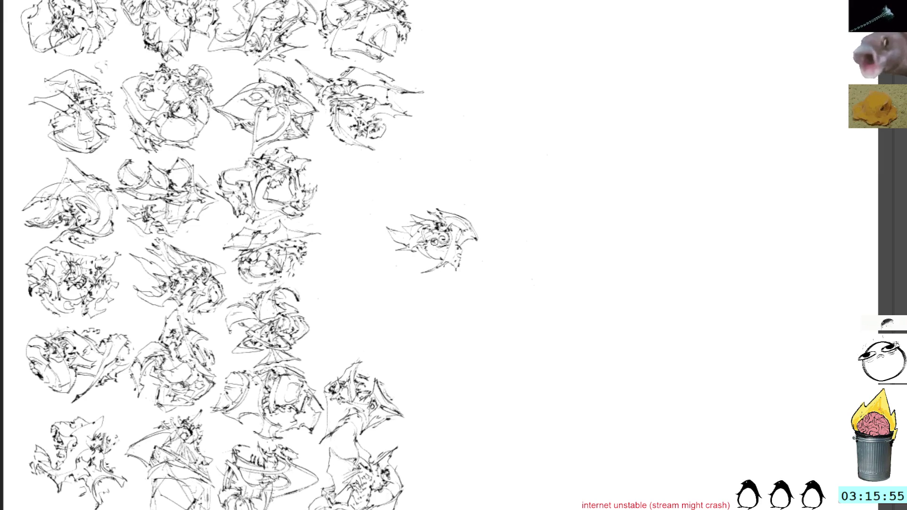
pyautogui.moveTo(427, 262)
pyautogui.mouseDown()
pyautogui.moveTo(404, 268)
pyautogui.moveTo(430, 254)
pyautogui.moveTo(417, 246)
pyautogui.mouseUp()
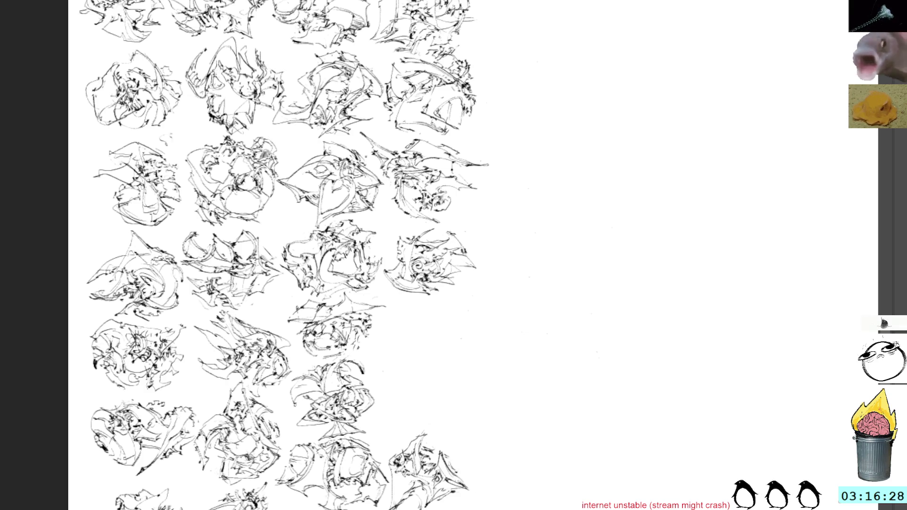
# Step: Touch up the placed thumbnail's right edge and pan to the blank area beside the grid
pyautogui.moveTo(468, 270)
pyautogui.mouseDown()
pyautogui.moveTo(476, 273)
pyautogui.moveTo(460, 283)
pyautogui.moveTo(468, 278)
pyautogui.mouseUp()
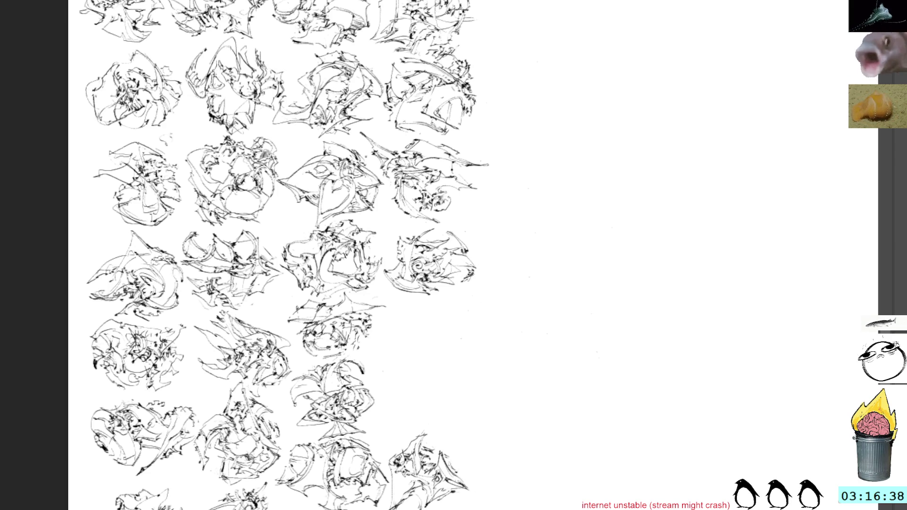
pyautogui.moveTo(491, 268)
pyautogui.mouseDown()
pyautogui.moveTo(473, 209)
pyautogui.moveTo(472, 251)
pyautogui.moveTo(447, 274)
pyautogui.moveTo(472, 264)
pyautogui.moveTo(439, 256)
pyautogui.moveTo(481, 276)
pyautogui.moveTo(510, 246)
pyautogui.moveTo(465, 279)
pyautogui.moveTo(451, 250)
pyautogui.moveTo(469, 237)
pyautogui.moveTo(467, 265)
pyautogui.moveTo(427, 252)
pyautogui.mouseUp()
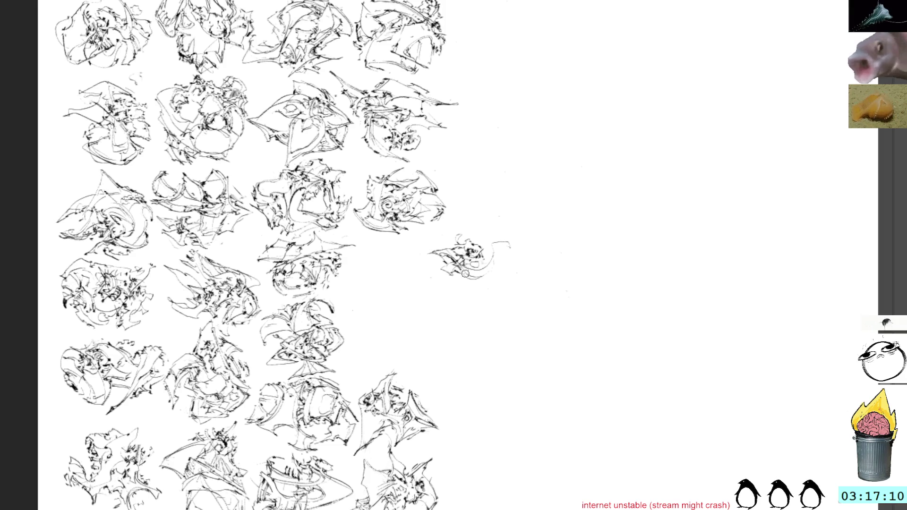
# Step: Finish the new scribble with curved sweeps and top strokes, then drag it into the empty fourth slot
pyautogui.moveTo(467, 279); pyautogui.dragTo(518, 250)
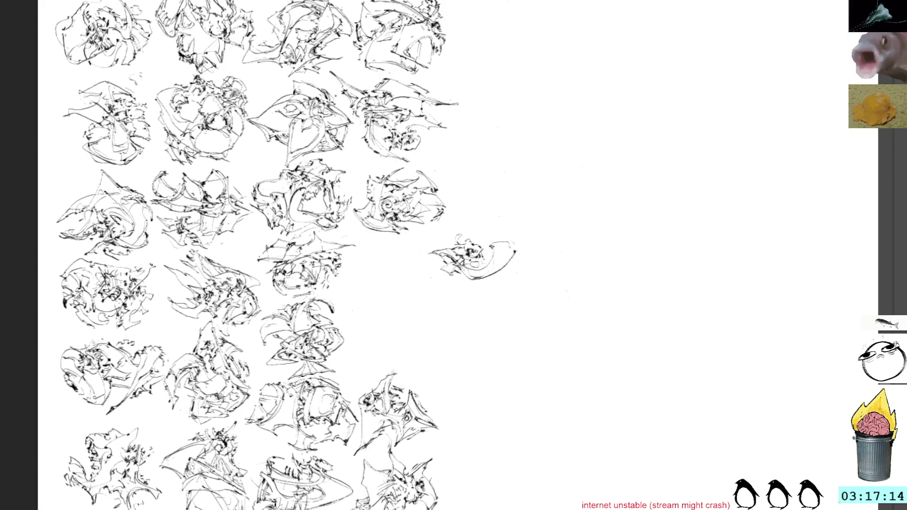
pyautogui.moveTo(490, 243); pyautogui.dragTo(517, 255)
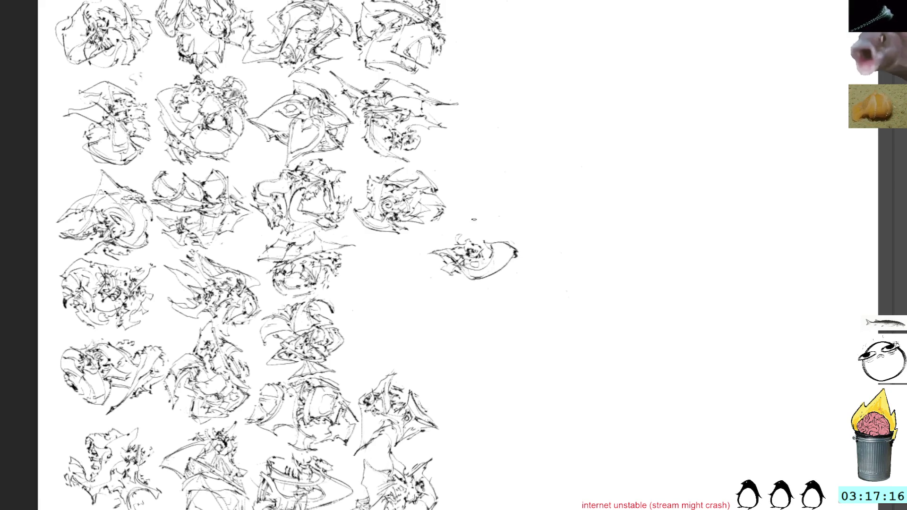
pyautogui.hotkey('ctrl', 'z')
pyautogui.hotkey('ctrl', 'z')
pyautogui.hotkey('ctrl', 'z')
pyautogui.moveTo(491, 257)
pyautogui.mouseDown()
pyautogui.moveTo(510, 260)
pyautogui.moveTo(489, 242)
pyautogui.mouseUp()
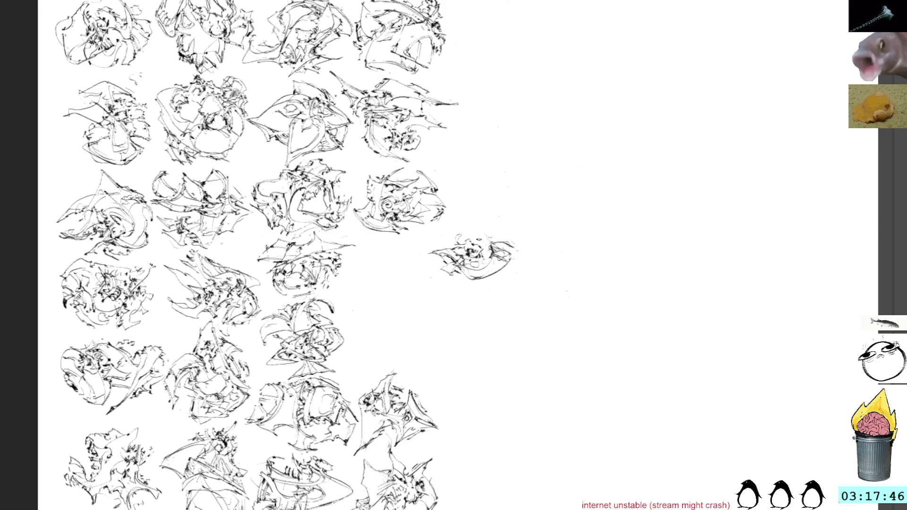
pyautogui.moveTo(480, 232)
pyautogui.mouseDown()
pyautogui.moveTo(473, 227)
pyautogui.moveTo(504, 235)
pyautogui.mouseUp()
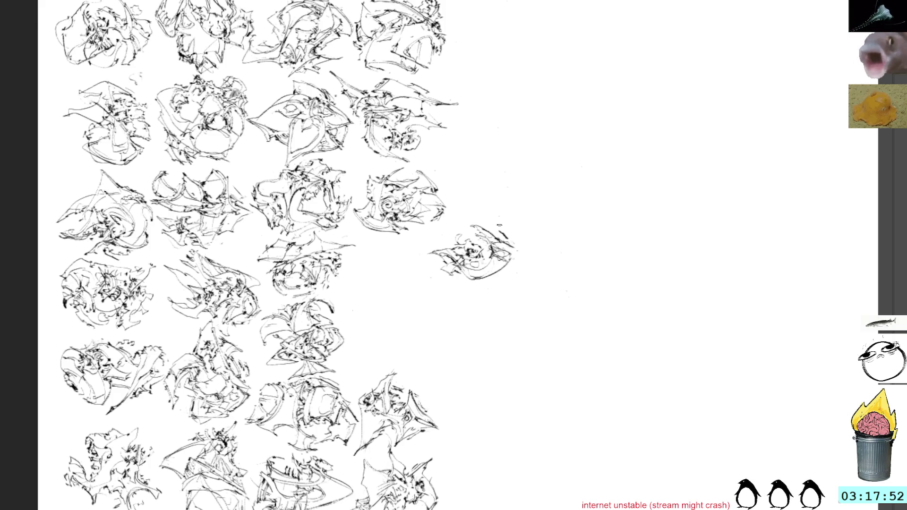
pyautogui.hotkey('ctrl', 't')
pyautogui.moveTo(470, 220); pyautogui.dragTo(398, 253)
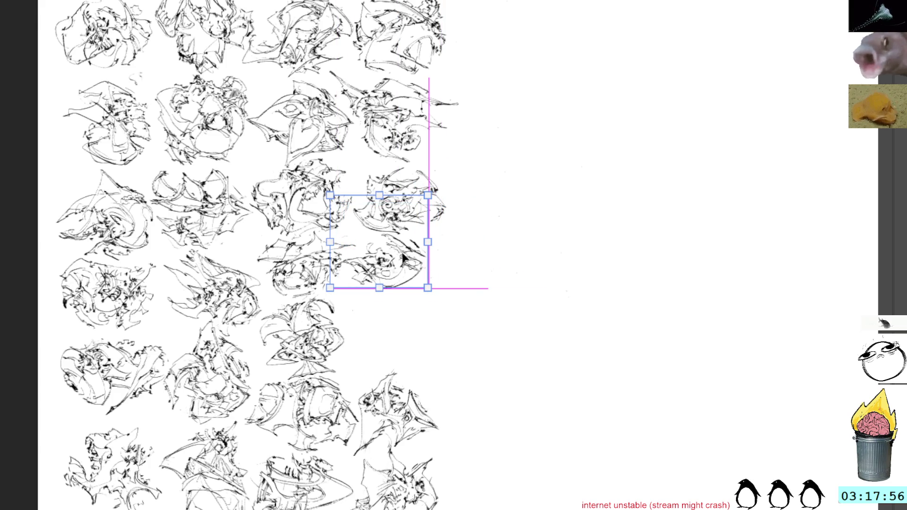
# Step: Commit the thumbnail in its slot and add darker strokes along its right and lower-right edge
pyautogui.press('Return')
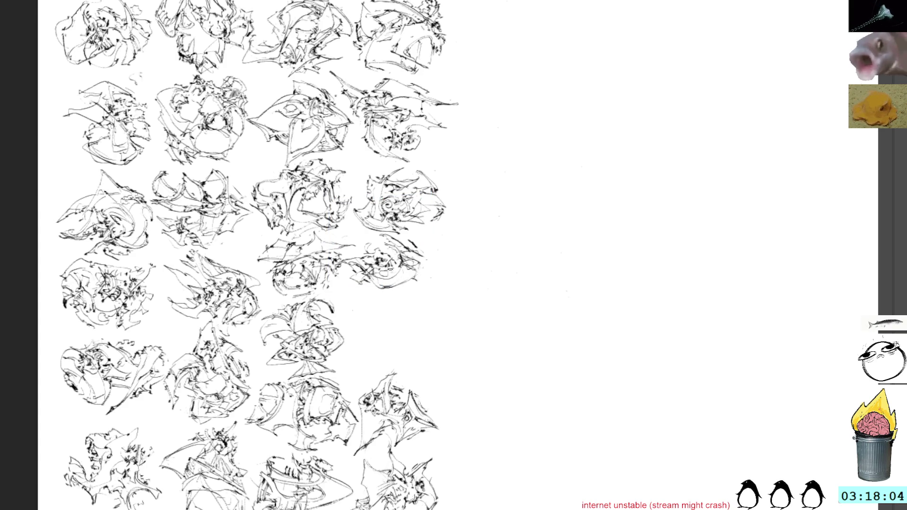
pyautogui.moveTo(406, 241); pyautogui.dragTo(442, 283)
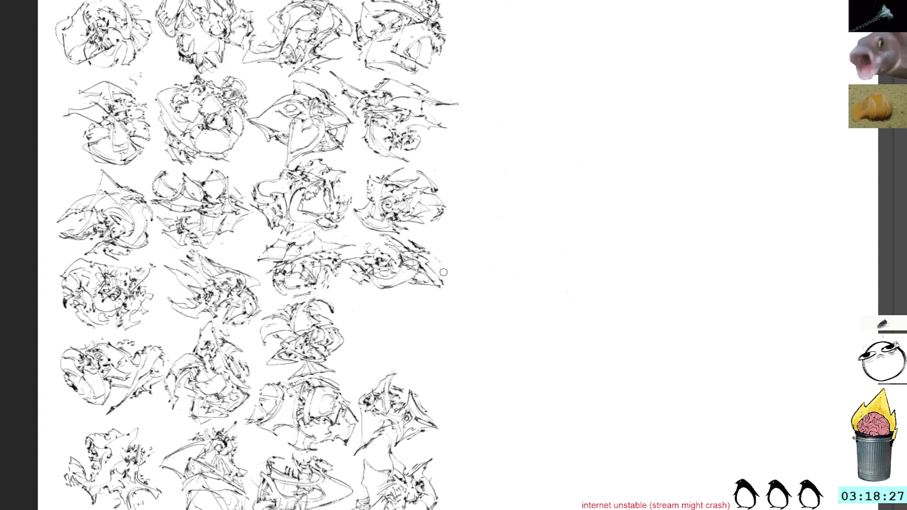
pyautogui.moveTo(444, 283); pyautogui.dragTo(430, 262)
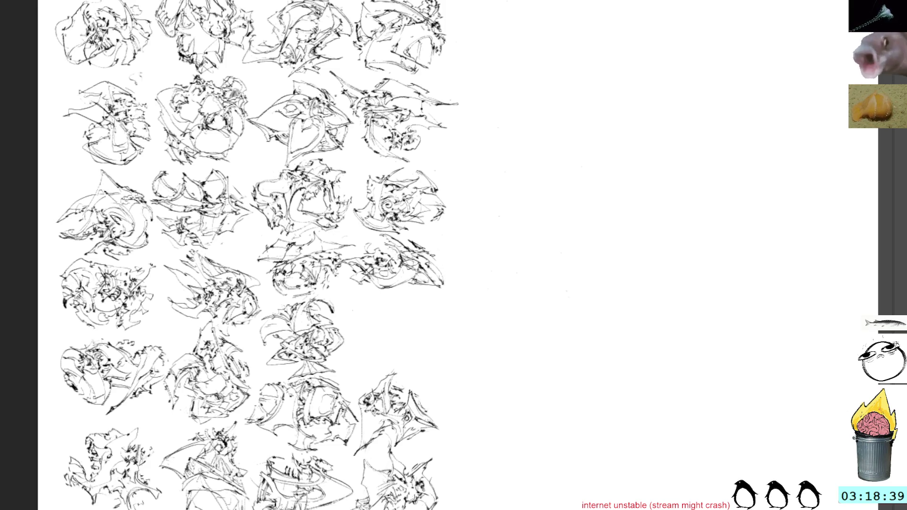
pyautogui.moveTo(427, 264); pyautogui.dragTo(444, 274)
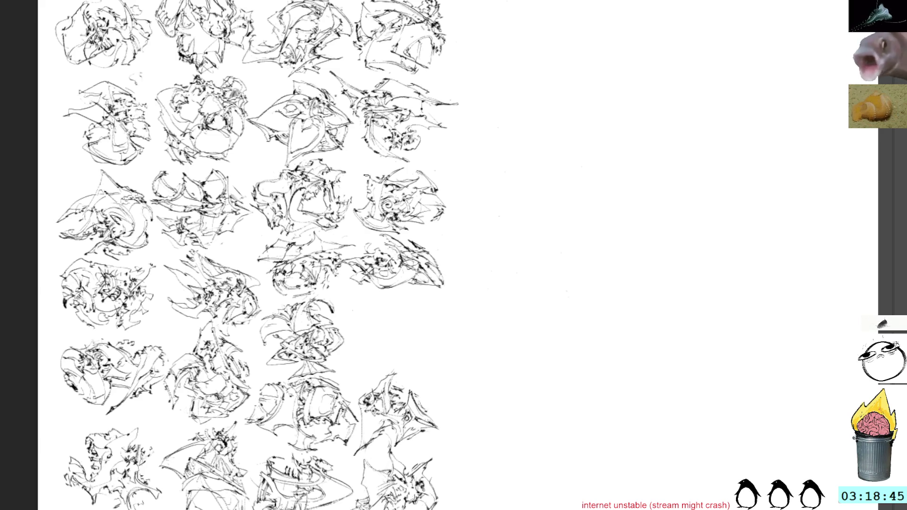
pyautogui.moveTo(603, 247)
pyautogui.mouseDown()
pyautogui.moveTo(511, 207)
pyautogui.moveTo(493, 214)
pyautogui.mouseUp()
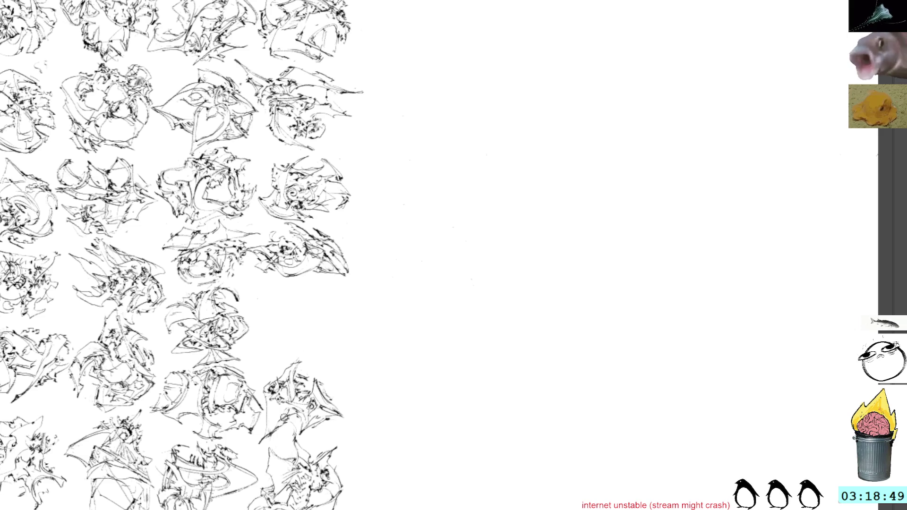
# Step: Touch up a lower-row thumbnail and start a tiny new thumbnail in the blank area
pyautogui.moveTo(280, 433)
pyautogui.mouseDown()
pyautogui.moveTo(295, 414)
pyautogui.moveTo(274, 405)
pyautogui.moveTo(267, 421)
pyautogui.moveTo(279, 403)
pyautogui.moveTo(268, 400)
pyautogui.moveTo(284, 409)
pyautogui.moveTo(274, 417)
pyautogui.moveTo(288, 409)
pyautogui.mouseUp()
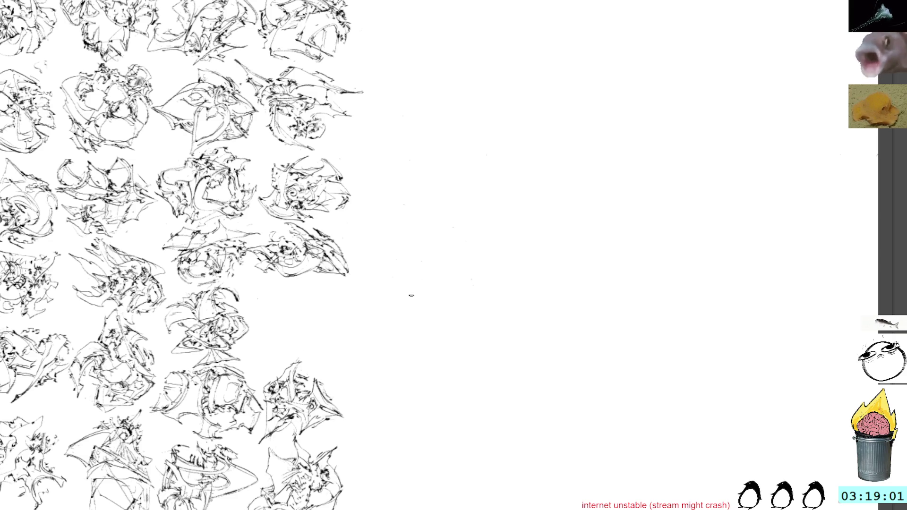
pyautogui.moveTo(417, 226)
pyautogui.mouseDown()
pyautogui.moveTo(440, 225)
pyautogui.moveTo(432, 249)
pyautogui.moveTo(450, 270)
pyautogui.moveTo(444, 260)
pyautogui.moveTo(455, 256)
pyautogui.mouseUp()
pyautogui.moveTo(452, 225)
pyautogui.mouseDown()
pyautogui.moveTo(451, 247)
pyautogui.moveTo(465, 218)
pyautogui.mouseUp()
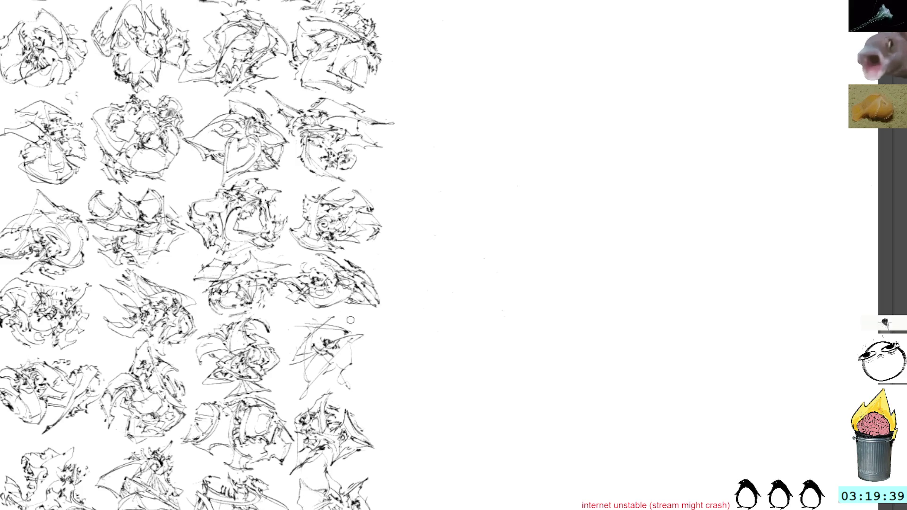
# Step: Build up the fourth-column thumbnail with a long stroke and extra curved strokes along its right edge
pyautogui.moveTo(321, 378); pyautogui.dragTo(361, 338)
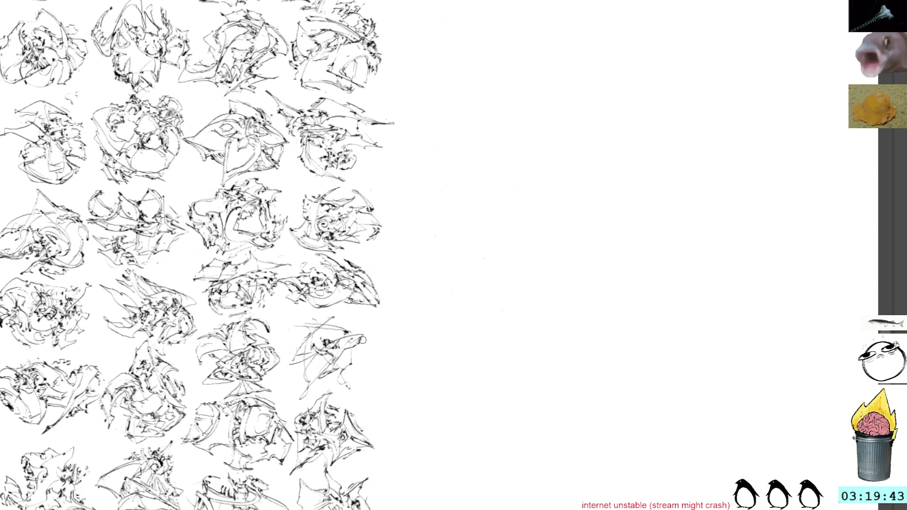
pyautogui.moveTo(354, 346)
pyautogui.mouseDown()
pyautogui.moveTo(357, 365)
pyautogui.moveTo(333, 383)
pyautogui.moveTo(354, 384)
pyautogui.moveTo(383, 363)
pyautogui.mouseUp()
pyautogui.moveTo(371, 333)
pyautogui.mouseDown()
pyautogui.moveTo(378, 349)
pyautogui.moveTo(360, 387)
pyautogui.mouseUp()
pyautogui.moveTo(371, 354)
pyautogui.mouseDown()
pyautogui.moveTo(364, 371)
pyautogui.moveTo(373, 364)
pyautogui.moveTo(373, 392)
pyautogui.mouseUp()
pyautogui.moveTo(382, 357)
pyautogui.mouseDown()
pyautogui.moveTo(387, 376)
pyautogui.moveTo(369, 384)
pyautogui.moveTo(377, 361)
pyautogui.mouseUp()
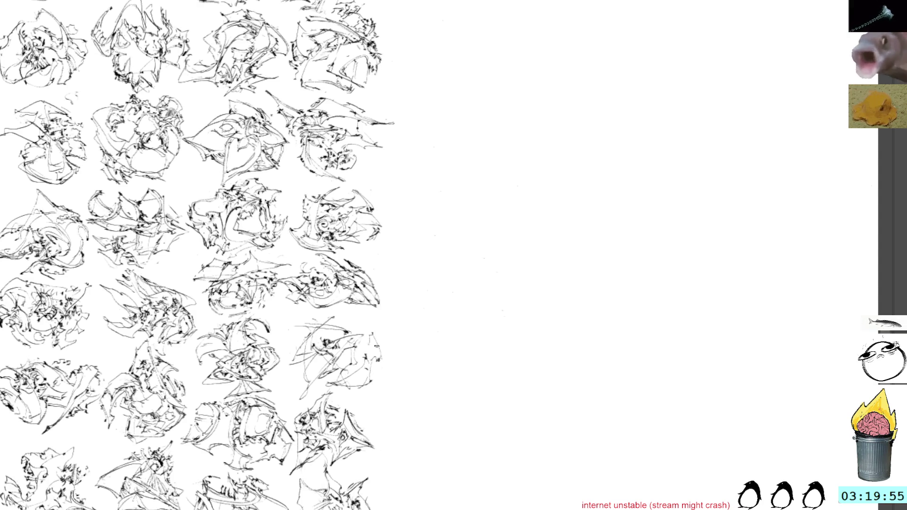
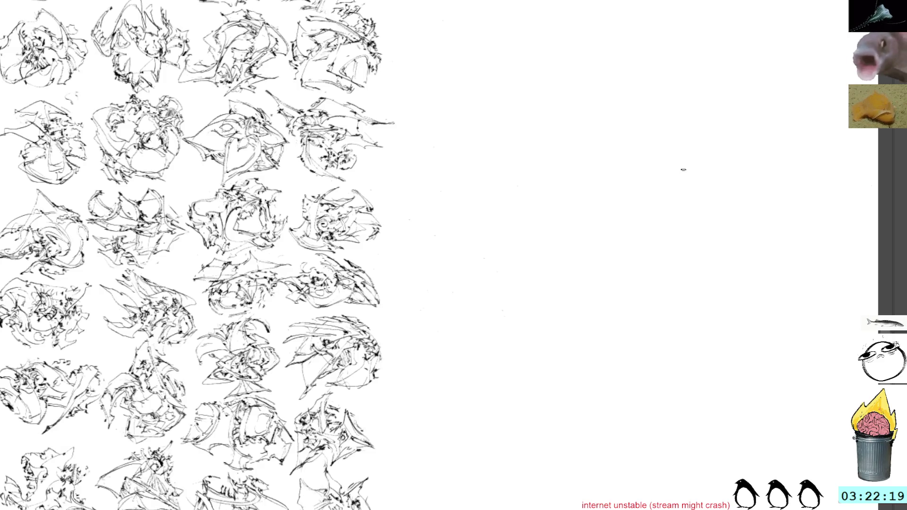
# Step: Pan the thumbnail sheet, then cycle documents past the grey figures and line-art page to the heart sketch
pyautogui.moveTo(678, 121); pyautogui.dragTo(684, 334)
pyautogui.moveTo(618, 273); pyautogui.dragTo(597, 324)
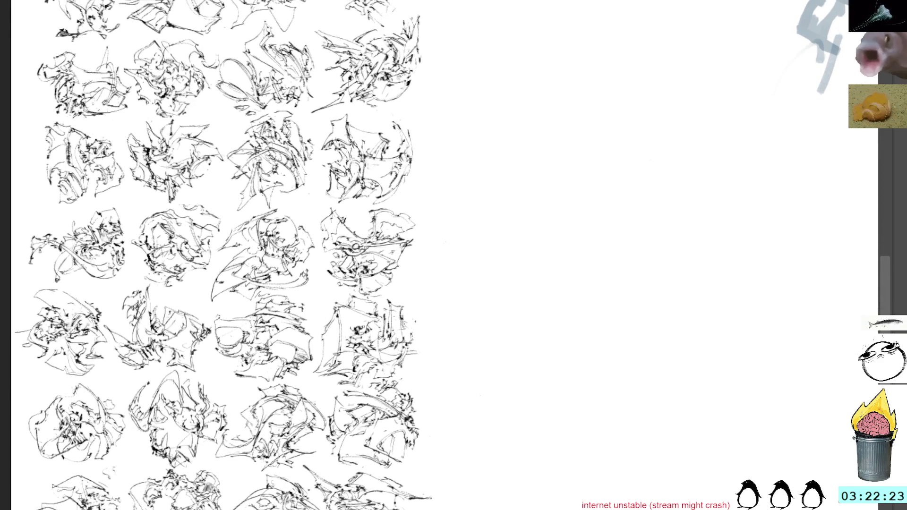
pyautogui.hotkey('ctrl', 'Tab')
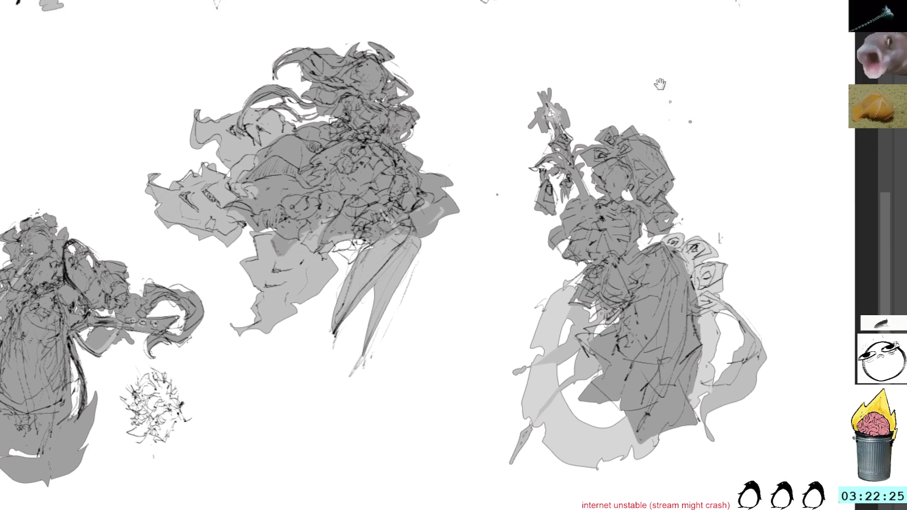
pyautogui.moveTo(675, 19)
pyautogui.mouseDown()
pyautogui.moveTo(653, 161)
pyautogui.moveTo(642, 137)
pyautogui.mouseUp()
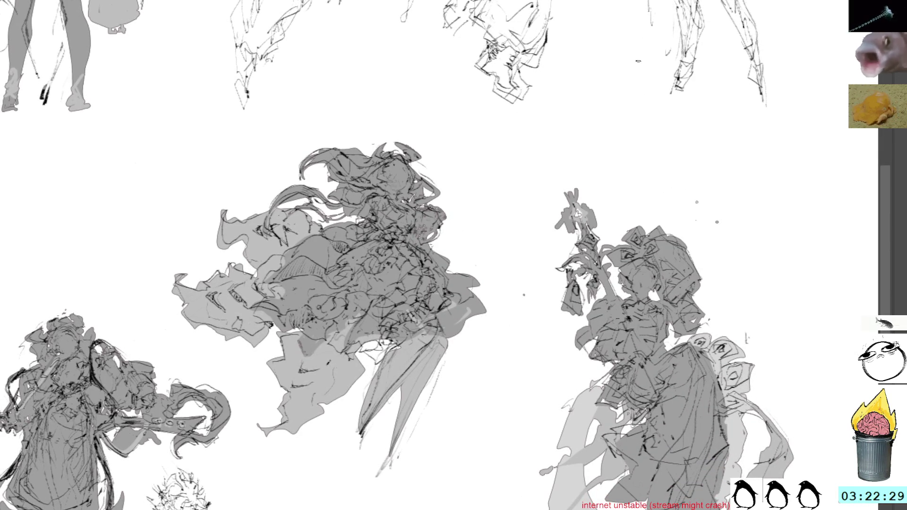
pyautogui.hotkey('ctrl', 'Tab')
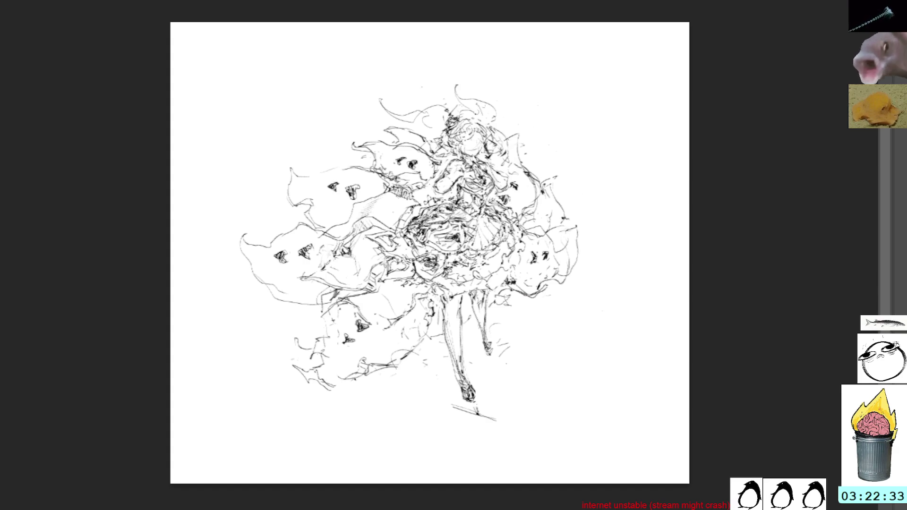
pyautogui.hotkey('ctrl', 'Tab')
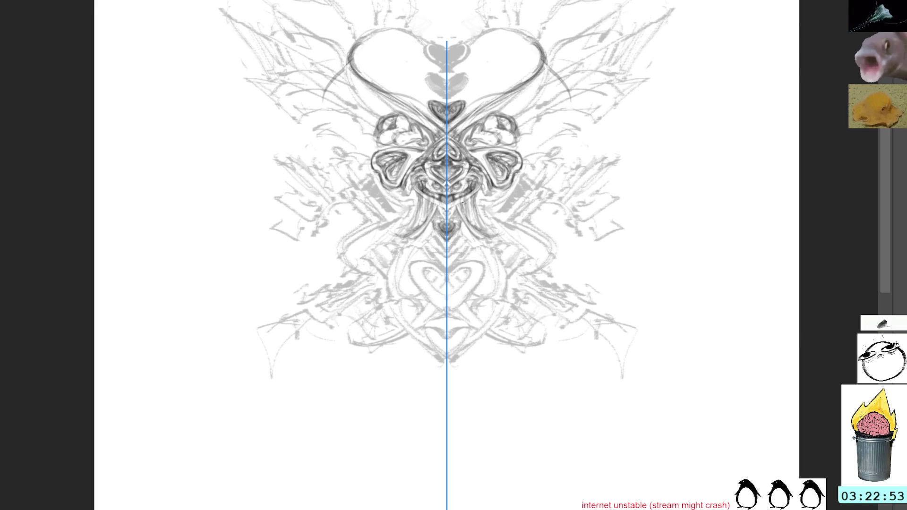
# Step: Add short mirrored strokes below the motif centre and along its bottom
pyautogui.moveTo(469, 207); pyautogui.dragTo(471, 214)
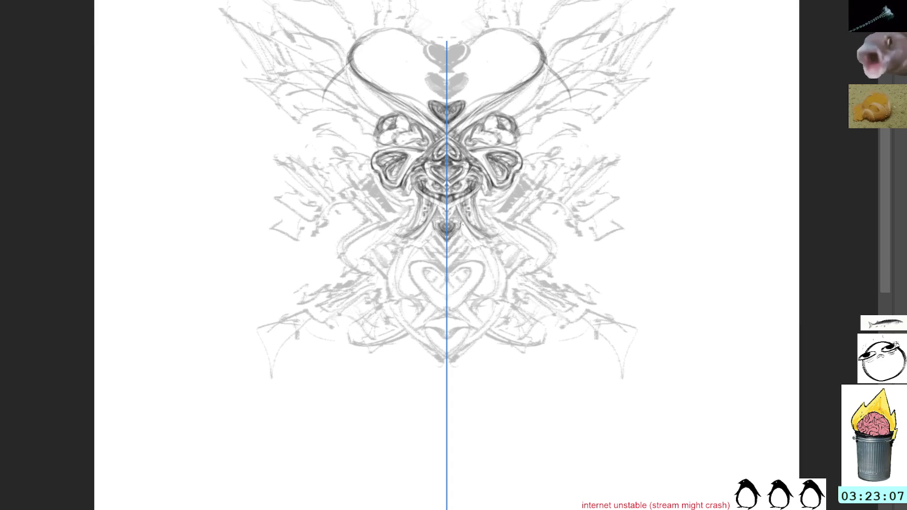
pyautogui.moveTo(453, 232)
pyautogui.mouseDown()
pyautogui.moveTo(479, 254)
pyautogui.moveTo(479, 246)
pyautogui.mouseUp()
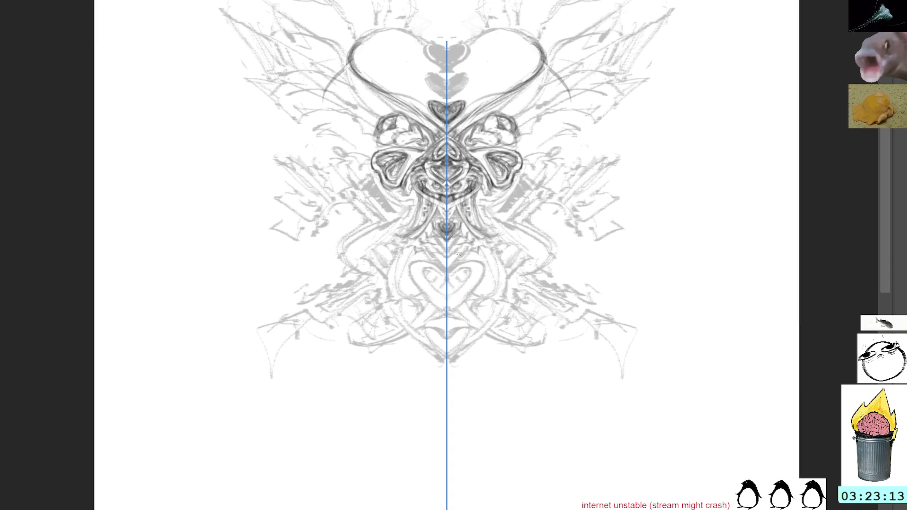
pyautogui.moveTo(420, 242); pyautogui.dragTo(468, 237)
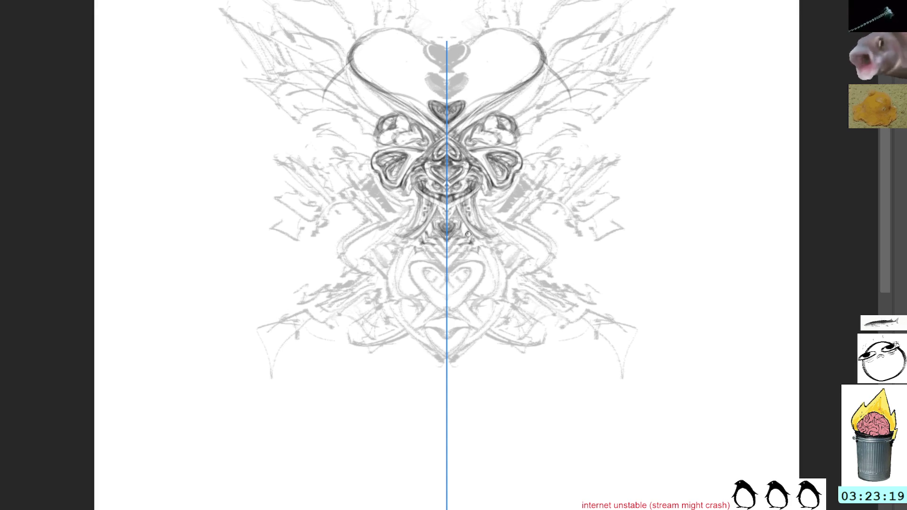
pyautogui.moveTo(455, 237)
pyautogui.mouseDown()
pyautogui.moveTo(470, 240)
pyautogui.moveTo(465, 251)
pyautogui.moveTo(476, 240)
pyautogui.moveTo(485, 257)
pyautogui.moveTo(469, 257)
pyautogui.moveTo(492, 281)
pyautogui.mouseUp()
pyautogui.moveTo(473, 249)
pyautogui.mouseDown()
pyautogui.moveTo(492, 288)
pyautogui.moveTo(495, 279)
pyautogui.moveTo(485, 289)
pyautogui.moveTo(483, 282)
pyautogui.mouseUp()
# Step: Retrace and darken the lower heart outline down to its tip, undoing the last stroke
pyautogui.moveTo(407, 265); pyautogui.dragTo(425, 295)
pyautogui.moveTo(427, 296); pyautogui.dragTo(438, 307)
pyautogui.moveTo(415, 274); pyautogui.dragTo(445, 311)
pyautogui.moveTo(408, 267); pyautogui.dragTo(441, 307)
pyautogui.moveTo(406, 264); pyautogui.dragTo(439, 309)
pyautogui.moveTo(440, 305); pyautogui.dragTo(446, 313)
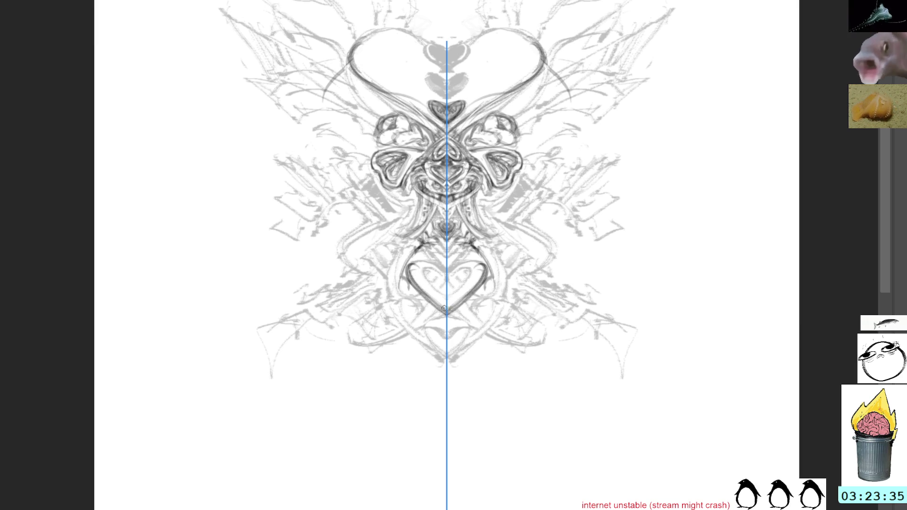
pyautogui.hotkey('ctrl', 'z')
pyautogui.moveTo(536, 164)
pyautogui.mouseDown()
pyautogui.moveTo(503, 123)
pyautogui.moveTo(449, 89)
pyautogui.mouseUp()
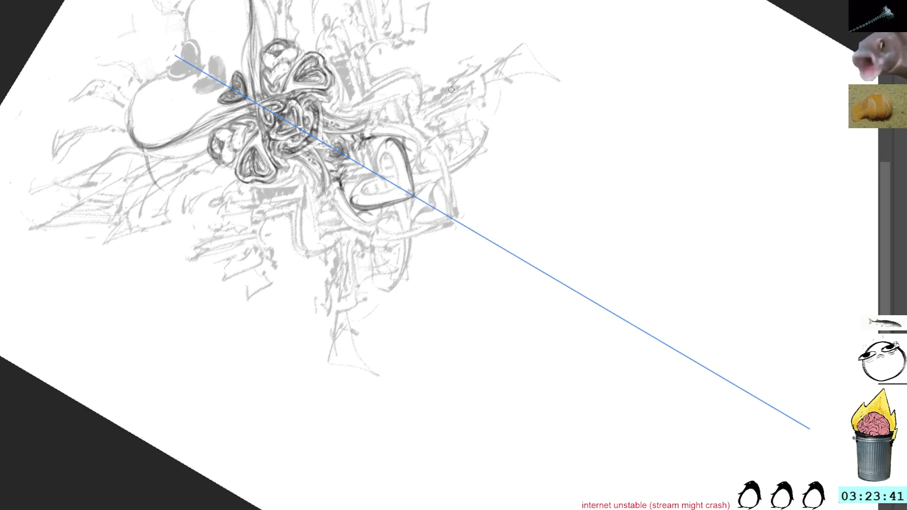
# Step: Zoom in and trace the heart's inner, right and lower contour in dark strokes, undoing the last ones
pyautogui.moveTo(417, 127)
pyautogui.mouseDown()
pyautogui.moveTo(458, 199)
pyautogui.moveTo(392, 274)
pyautogui.mouseUp()
pyautogui.moveTo(430, 213); pyautogui.dragTo(415, 239)
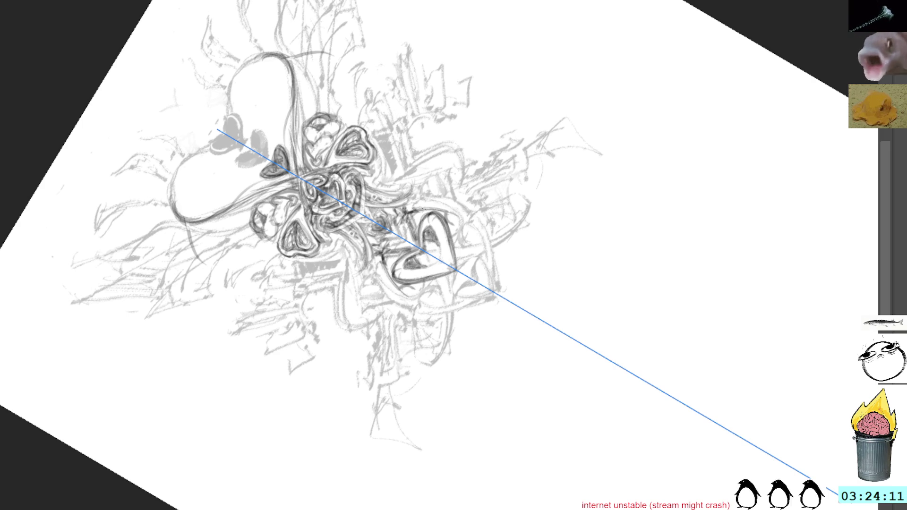
pyautogui.moveTo(431, 245); pyautogui.dragTo(422, 270)
pyautogui.moveTo(438, 227); pyautogui.dragTo(403, 272)
pyautogui.moveTo(438, 227); pyautogui.dragTo(405, 271)
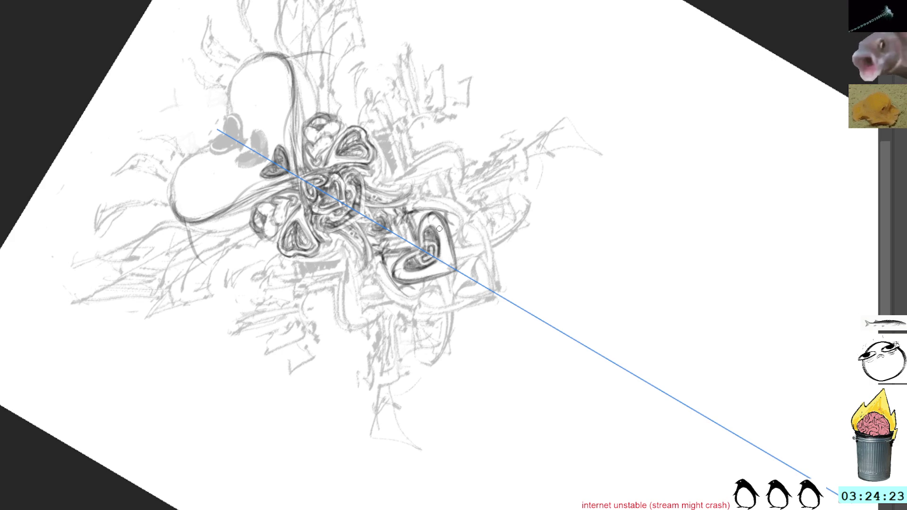
pyautogui.moveTo(451, 239)
pyautogui.mouseDown()
pyautogui.moveTo(427, 281)
pyautogui.moveTo(442, 278)
pyautogui.mouseUp()
pyautogui.moveTo(439, 219)
pyautogui.mouseDown()
pyautogui.moveTo(404, 284)
pyautogui.moveTo(447, 253)
pyautogui.mouseUp()
pyautogui.hotkey('ctrl', 'z')
pyautogui.hotkey('ctrl', 'z')
pyautogui.hotkey('ctrl', 'z')
pyautogui.hotkey('ctrl', 'z')
pyautogui.hotkey('ctrl', 'z')
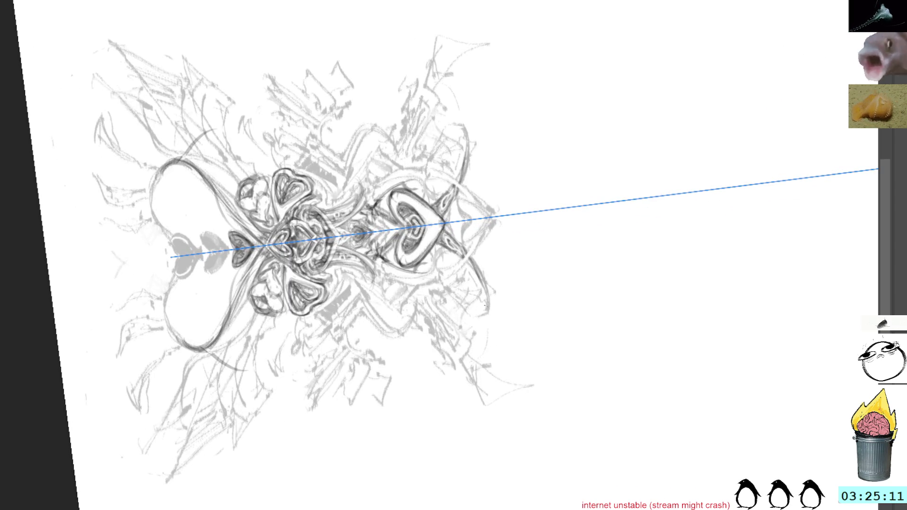
# Step: Rotate the canvas and draw curving mirrored pencil strokes extending off the lower heart's side
pyautogui.moveTo(547, 176); pyautogui.dragTo(509, 146)
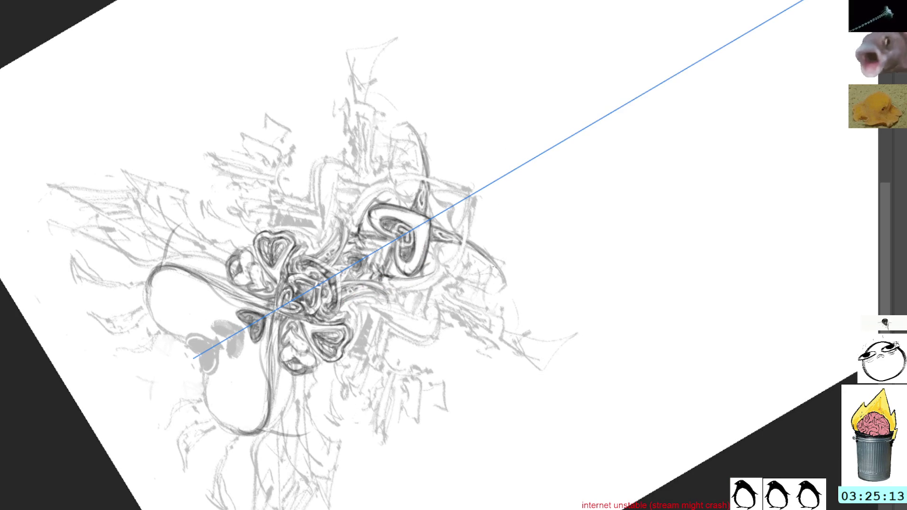
pyautogui.moveTo(484, 252); pyautogui.dragTo(505, 286)
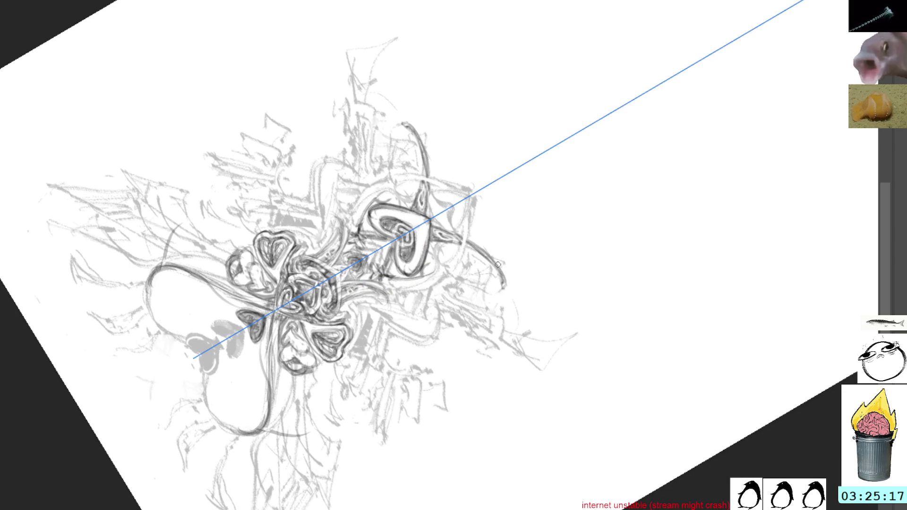
pyautogui.moveTo(492, 252); pyautogui.dragTo(505, 286)
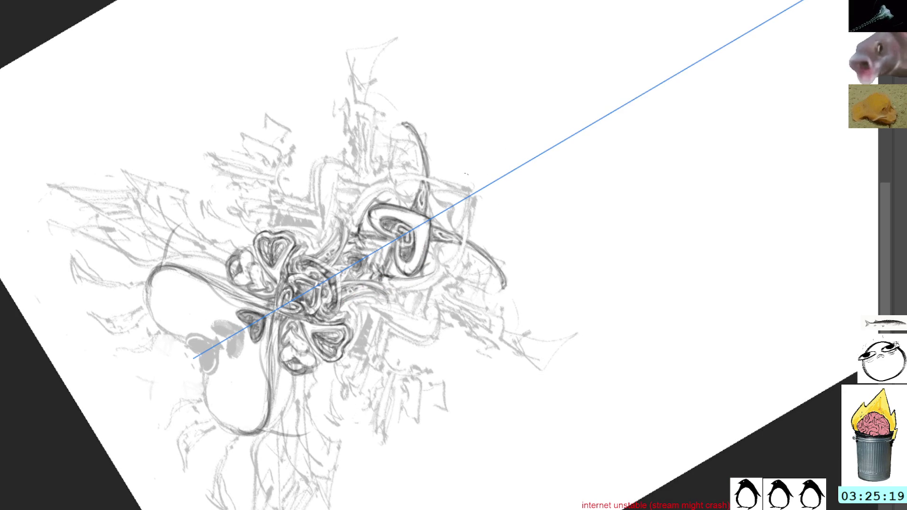
pyautogui.moveTo(471, 255)
pyautogui.mouseDown()
pyautogui.moveTo(486, 282)
pyautogui.moveTo(483, 259)
pyautogui.moveTo(527, 240)
pyautogui.moveTo(527, 257)
pyautogui.mouseUp()
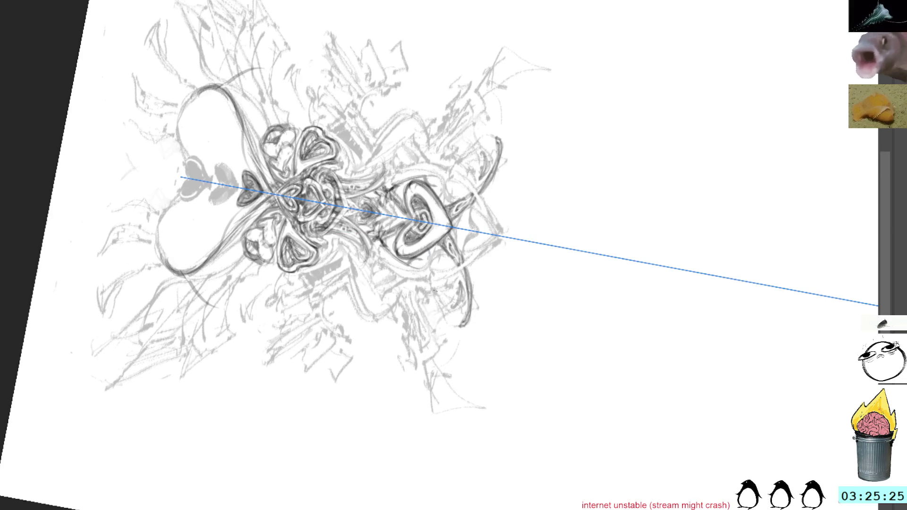
pyautogui.moveTo(436, 292)
pyautogui.mouseDown()
pyautogui.moveTo(447, 305)
pyautogui.moveTo(460, 281)
pyautogui.mouseUp()
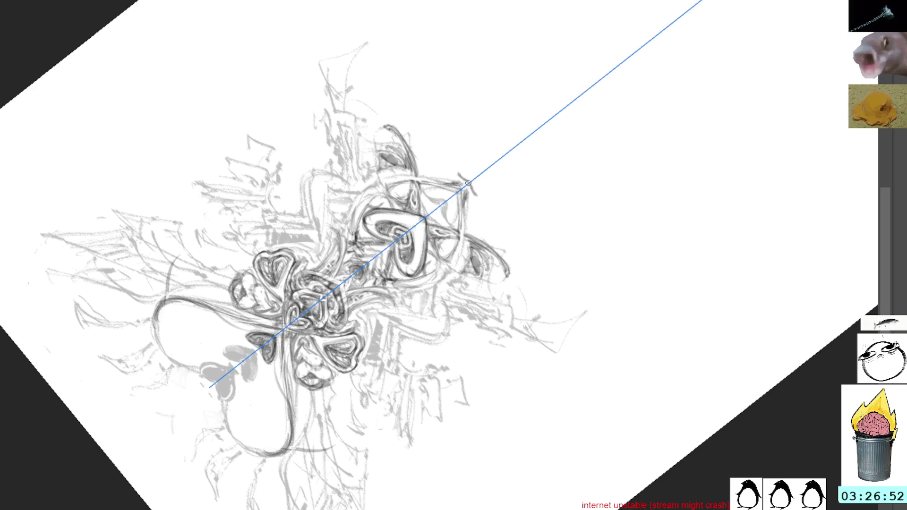
pyautogui.hotkey('shift', 'space')
pyautogui.moveTo(528, 157); pyautogui.dragTo(428, 161)
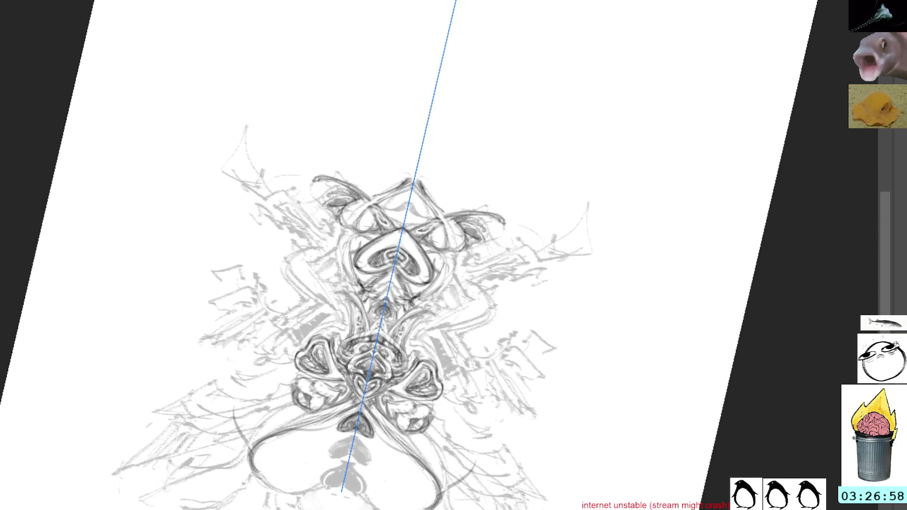
pyautogui.moveTo(586, 255); pyautogui.dragTo(448, 124)
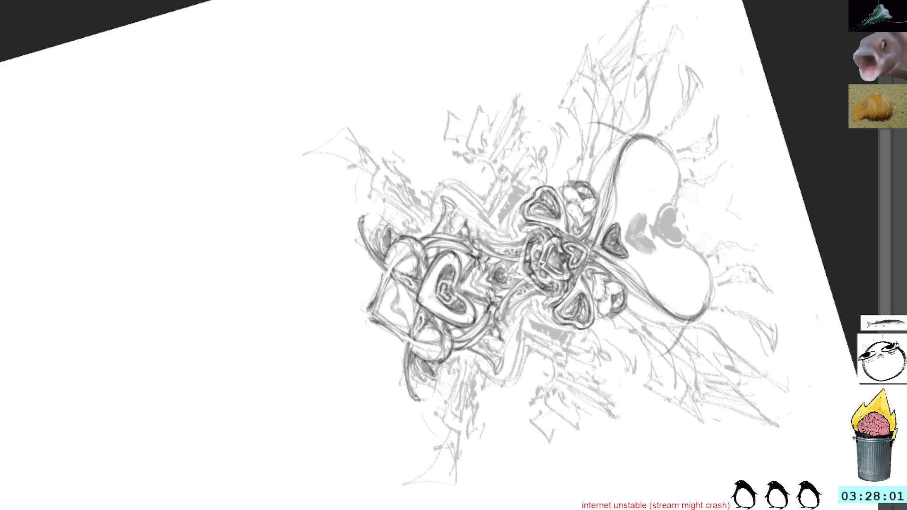
pyautogui.press('5')
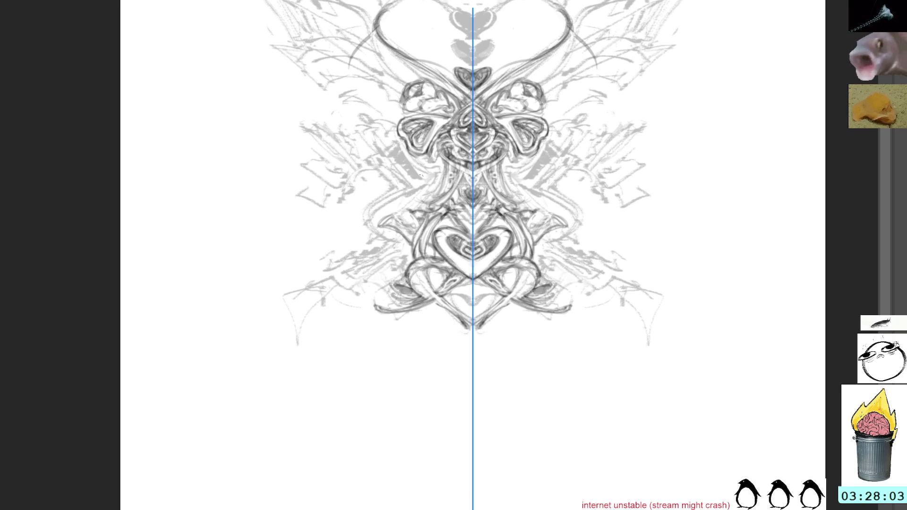
# Step: Zoom in and add small dark mirrored marks beside and around the central motif
pyautogui.scroll(2, 499, 15)
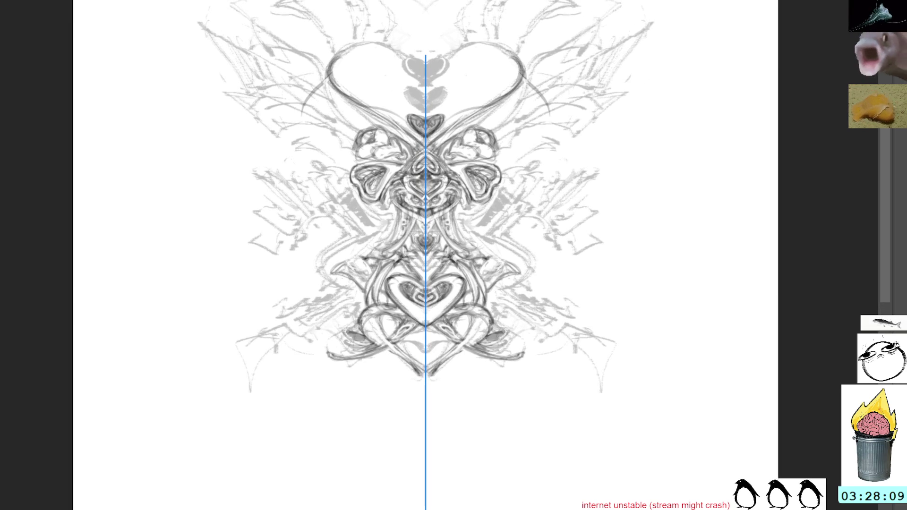
pyautogui.moveTo(460, 225)
pyautogui.mouseDown()
pyautogui.moveTo(467, 231)
pyautogui.moveTo(468, 215)
pyautogui.moveTo(489, 210)
pyautogui.moveTo(479, 210)
pyautogui.moveTo(487, 210)
pyautogui.moveTo(467, 258)
pyautogui.mouseUp()
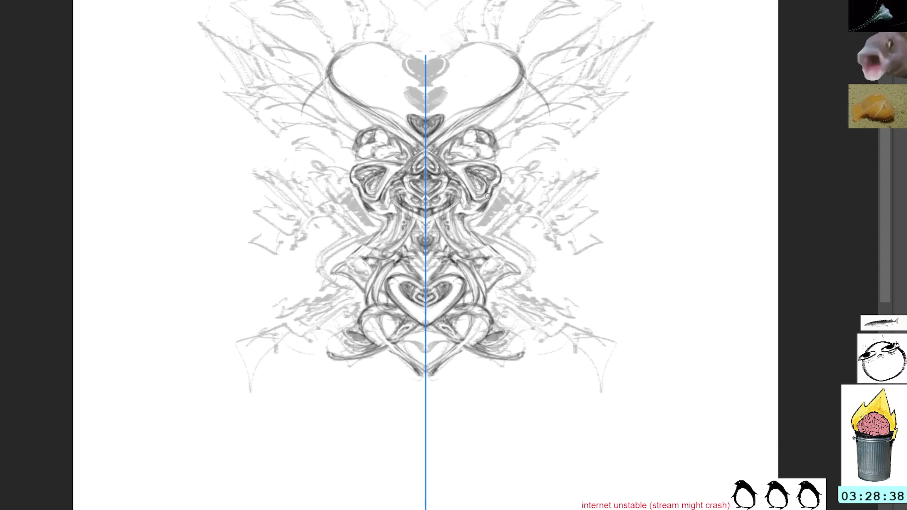
pyautogui.moveTo(491, 205)
pyautogui.mouseDown()
pyautogui.moveTo(479, 224)
pyautogui.moveTo(499, 189)
pyautogui.moveTo(512, 203)
pyautogui.moveTo(480, 224)
pyautogui.moveTo(508, 195)
pyautogui.moveTo(460, 175)
pyautogui.moveTo(458, 198)
pyautogui.mouseUp()
pyautogui.moveTo(462, 167); pyautogui.dragTo(460, 194)
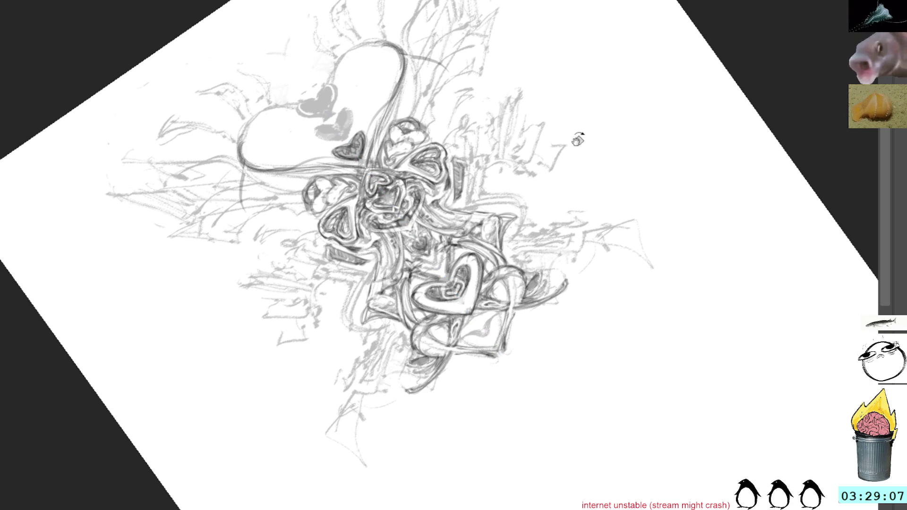
# Step: Rotate the view and add short mirrored pencil strokes beside the tangle, redrawing one after an undo
pyautogui.moveTo(577, 134); pyautogui.dragTo(503, 111)
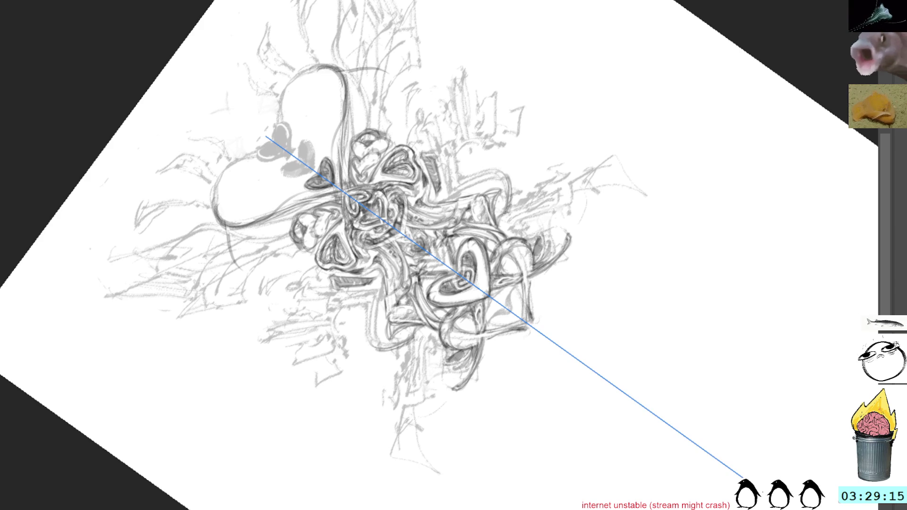
pyautogui.moveTo(510, 201)
pyautogui.mouseDown()
pyautogui.moveTo(544, 221)
pyautogui.moveTo(509, 291)
pyautogui.moveTo(492, 248)
pyautogui.moveTo(523, 285)
pyautogui.moveTo(488, 246)
pyautogui.mouseUp()
pyautogui.moveTo(527, 300); pyautogui.dragTo(522, 286)
pyautogui.moveTo(486, 246)
pyautogui.mouseDown()
pyautogui.moveTo(522, 293)
pyautogui.moveTo(484, 245)
pyautogui.mouseUp()
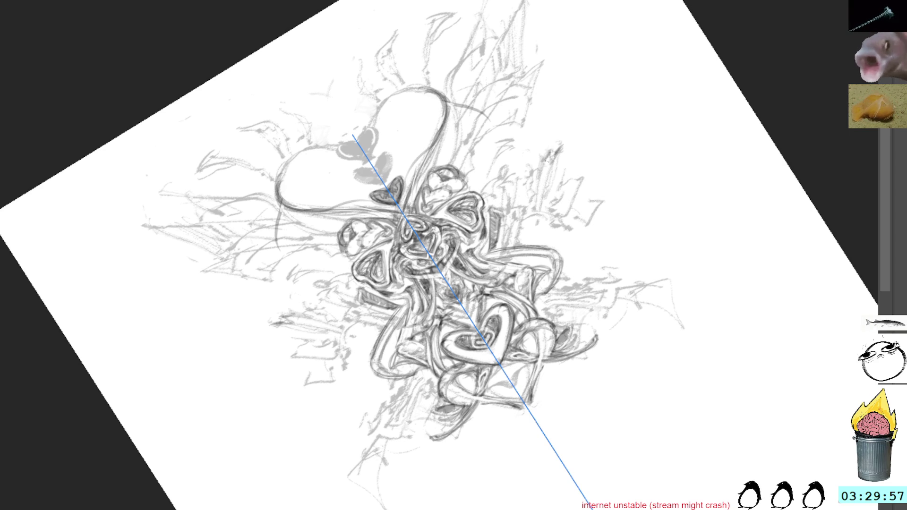
pyautogui.moveTo(541, 160)
pyautogui.mouseDown()
pyautogui.moveTo(531, 216)
pyautogui.moveTo(543, 209)
pyautogui.moveTo(533, 217)
pyautogui.moveTo(543, 161)
pyautogui.moveTo(538, 215)
pyautogui.mouseUp()
pyautogui.hotkey('ctrl', 'z')
pyautogui.moveTo(552, 168)
pyautogui.mouseDown()
pyautogui.moveTo(541, 208)
pyautogui.moveTo(553, 169)
pyautogui.moveTo(553, 191)
pyautogui.mouseUp()
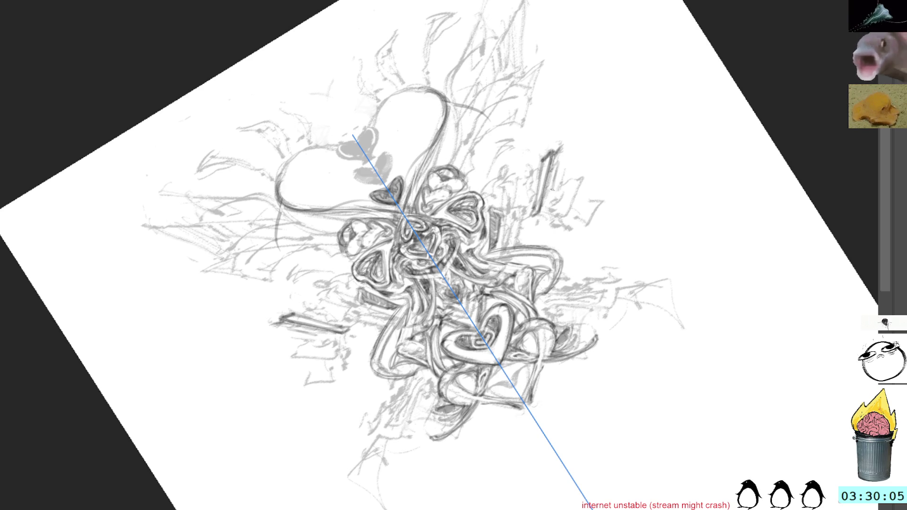
pyautogui.moveTo(520, 283); pyautogui.dragTo(409, 391)
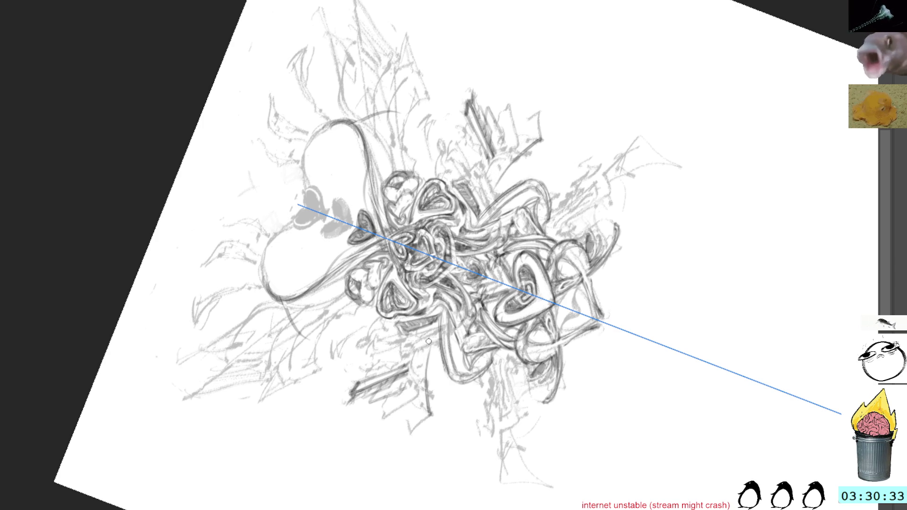
# Step: Sketch mirrored strokes right of the tangle topped by a curved arc
pyautogui.moveTo(514, 155); pyautogui.dragTo(494, 189)
pyautogui.moveTo(536, 140); pyautogui.dragTo(494, 187)
pyautogui.moveTo(534, 141); pyautogui.dragTo(493, 187)
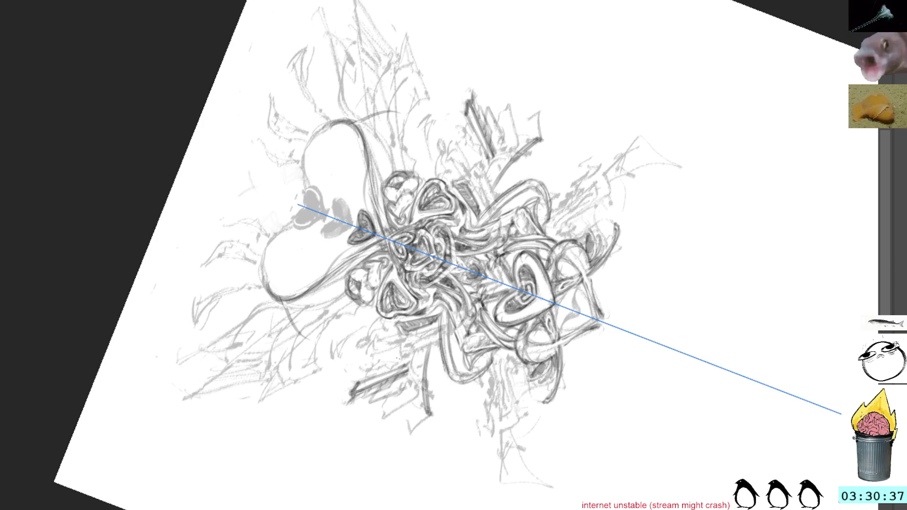
pyautogui.moveTo(491, 140); pyautogui.dragTo(548, 122)
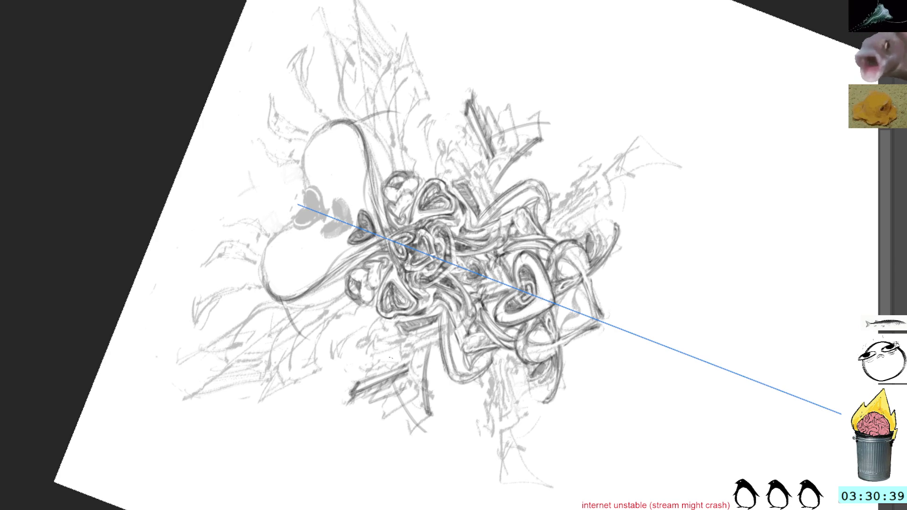
pyautogui.moveTo(488, 135); pyautogui.dragTo(553, 121)
pyautogui.hotkey('shift', 'space')
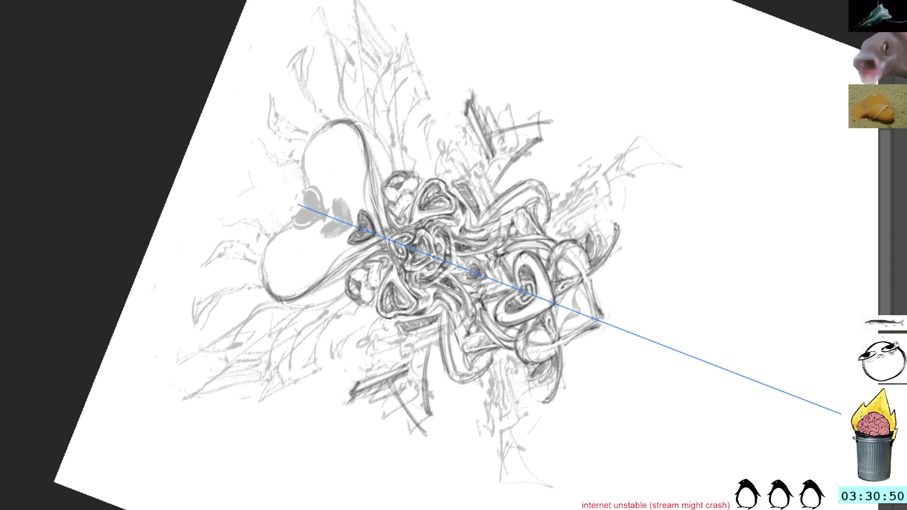
# Step: Return the view upright and add short mirrored strokes on the side shapes
pyautogui.press('5')
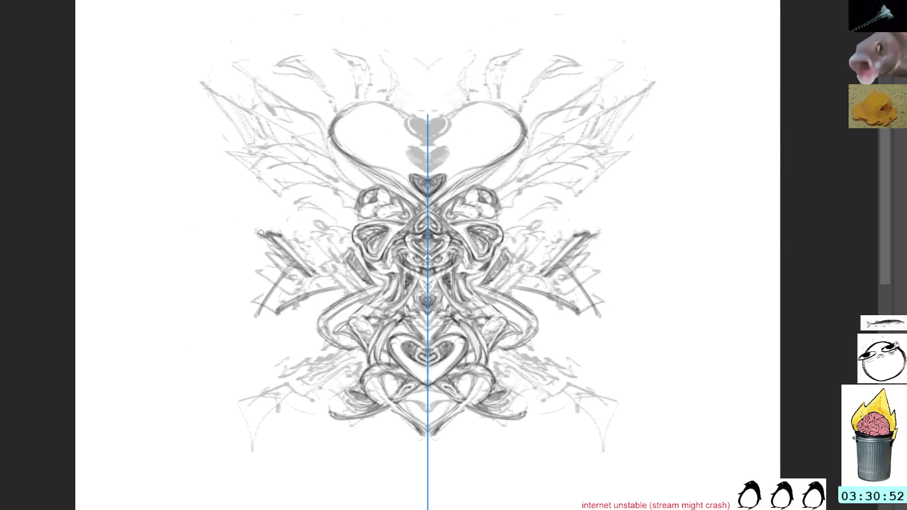
pyautogui.moveTo(539, 281); pyautogui.dragTo(537, 283)
pyautogui.moveTo(558, 252); pyautogui.dragTo(531, 284)
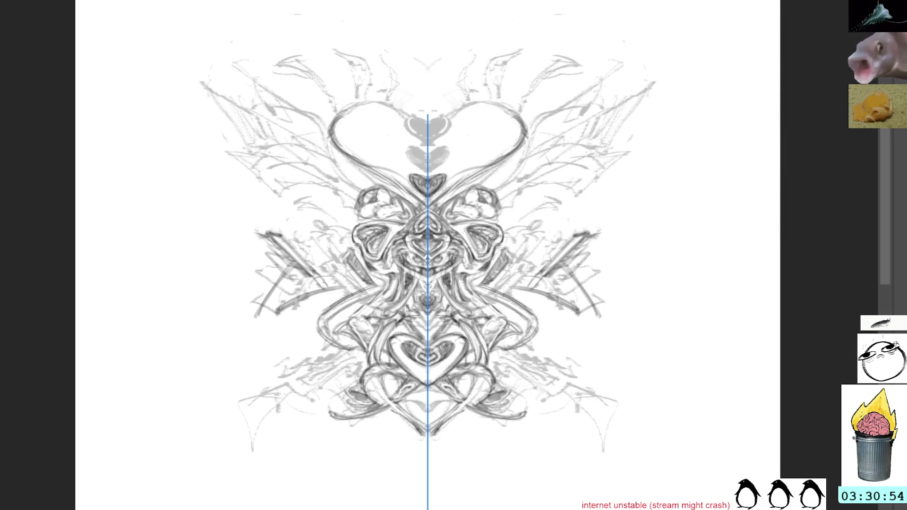
pyautogui.moveTo(587, 253)
pyautogui.mouseDown()
pyautogui.moveTo(543, 297)
pyautogui.moveTo(517, 286)
pyautogui.mouseUp()
pyautogui.moveTo(335, 278); pyautogui.dragTo(317, 290)
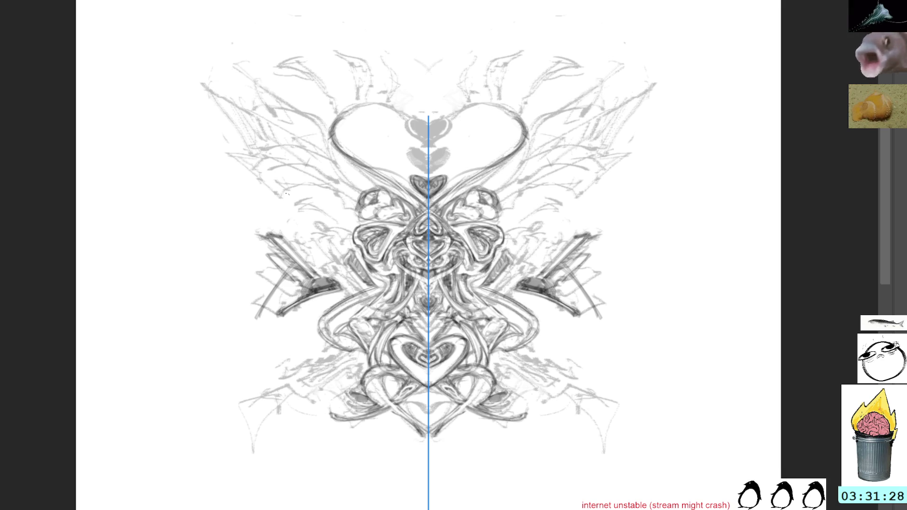
# Step: Hide the axis, rotate the canvas about 20 degrees, and hatch the angled side shape before straightening the view
pyautogui.press('m')
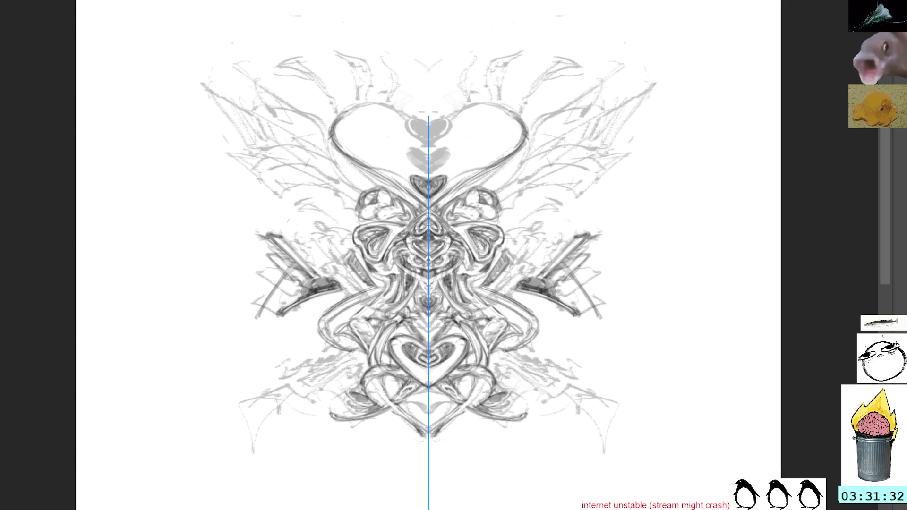
pyautogui.moveTo(427, 261); pyautogui.dragTo(336, 196)
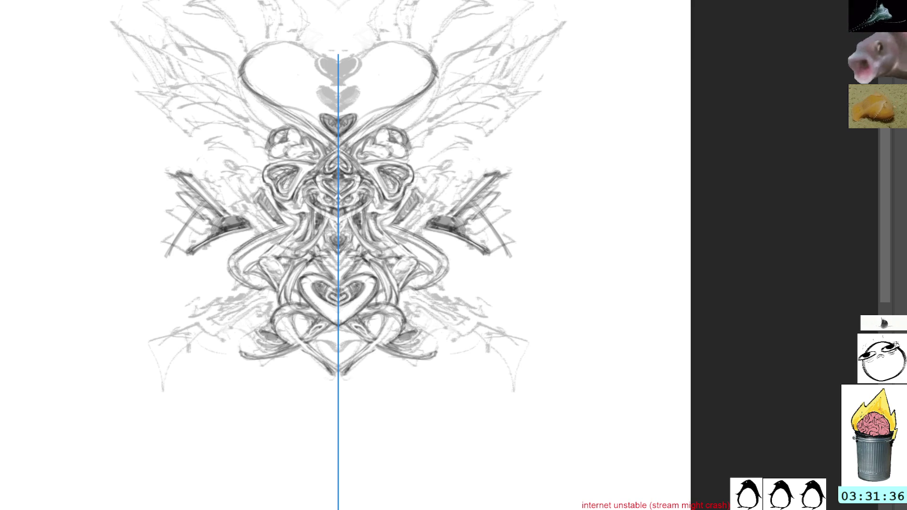
pyautogui.moveTo(547, 116); pyautogui.dragTo(564, 189)
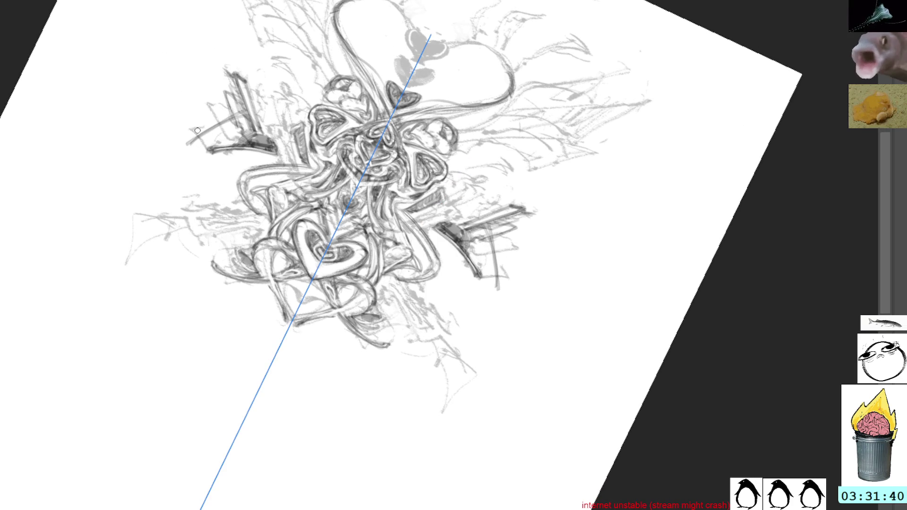
pyautogui.moveTo(213, 131)
pyautogui.mouseDown()
pyautogui.moveTo(193, 145)
pyautogui.moveTo(217, 139)
pyautogui.moveTo(199, 142)
pyautogui.moveTo(212, 143)
pyautogui.moveTo(201, 120)
pyautogui.moveTo(215, 104)
pyautogui.moveTo(205, 110)
pyautogui.mouseUp()
pyautogui.moveTo(216, 109); pyautogui.dragTo(215, 138)
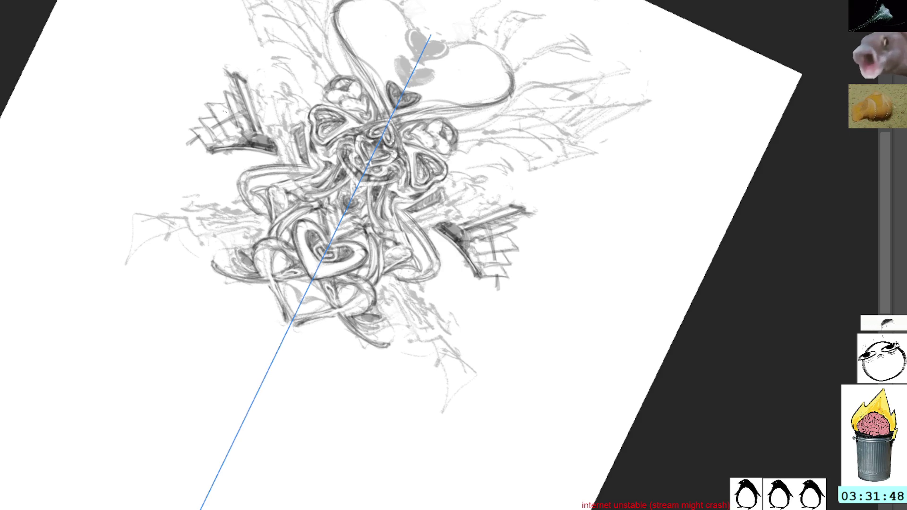
pyautogui.moveTo(227, 91)
pyautogui.mouseDown()
pyautogui.moveTo(212, 112)
pyautogui.moveTo(215, 130)
pyautogui.mouseUp()
pyautogui.moveTo(238, 122); pyautogui.dragTo(232, 131)
pyautogui.moveTo(226, 88); pyautogui.dragTo(220, 94)
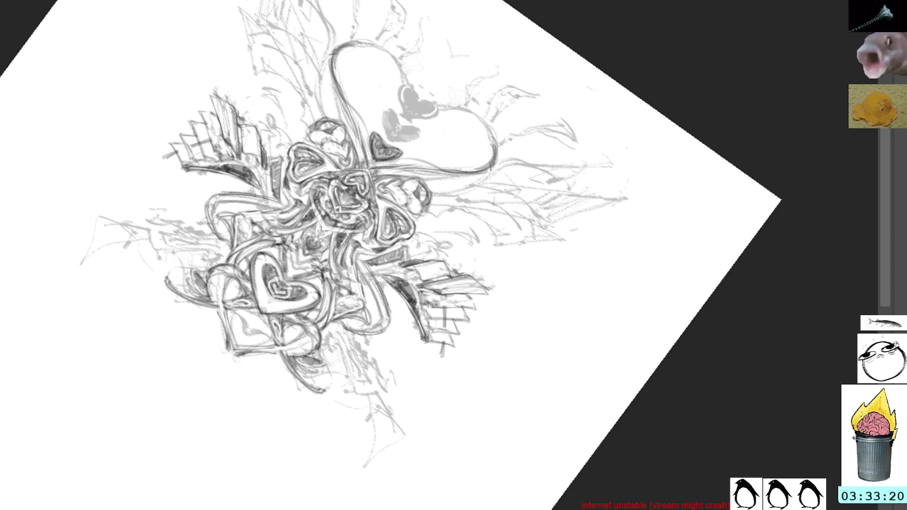
pyautogui.press('5')
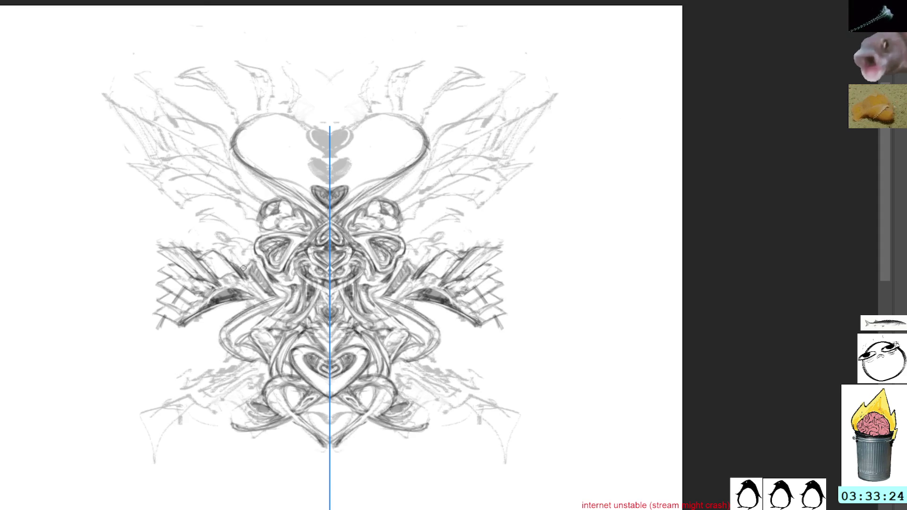
# Step: Add one dark mirrored stroke beside the centre of the ornament
pyautogui.moveTo(239, 263); pyautogui.dragTo(269, 289)
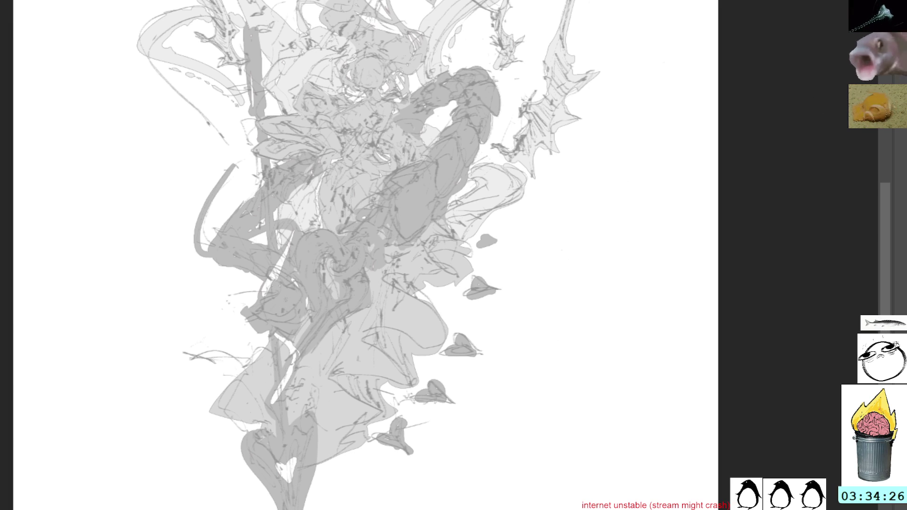
# Step: Pan to the page bottom and sketch a heart outline with long curved sides over the figure's tail
pyautogui.moveTo(465, 303); pyautogui.dragTo(527, 156)
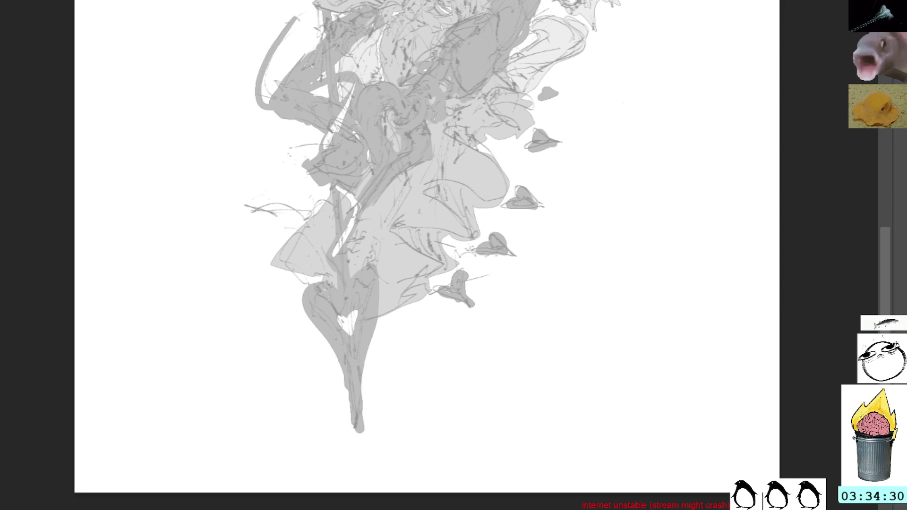
pyautogui.moveTo(347, 289); pyautogui.dragTo(355, 359)
pyautogui.moveTo(373, 262); pyautogui.dragTo(347, 354)
pyautogui.moveTo(348, 286); pyautogui.dragTo(331, 400)
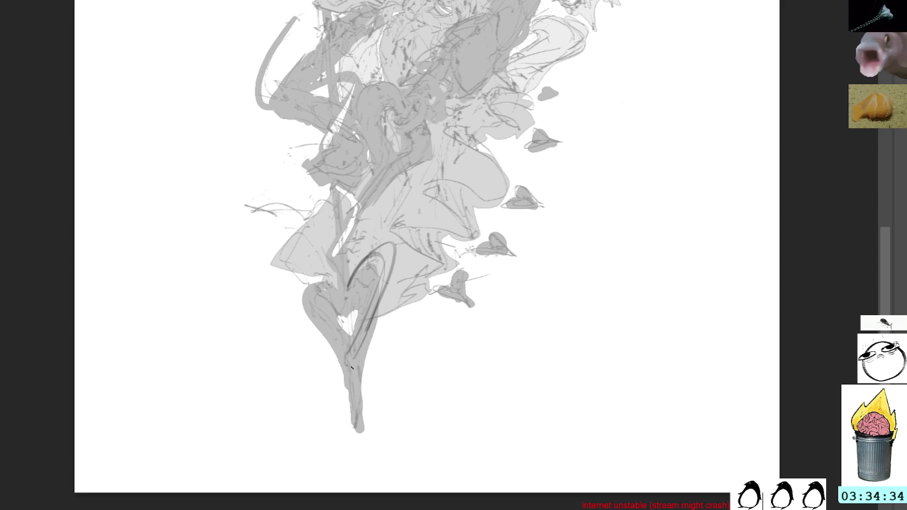
pyautogui.moveTo(347, 283); pyautogui.dragTo(326, 408)
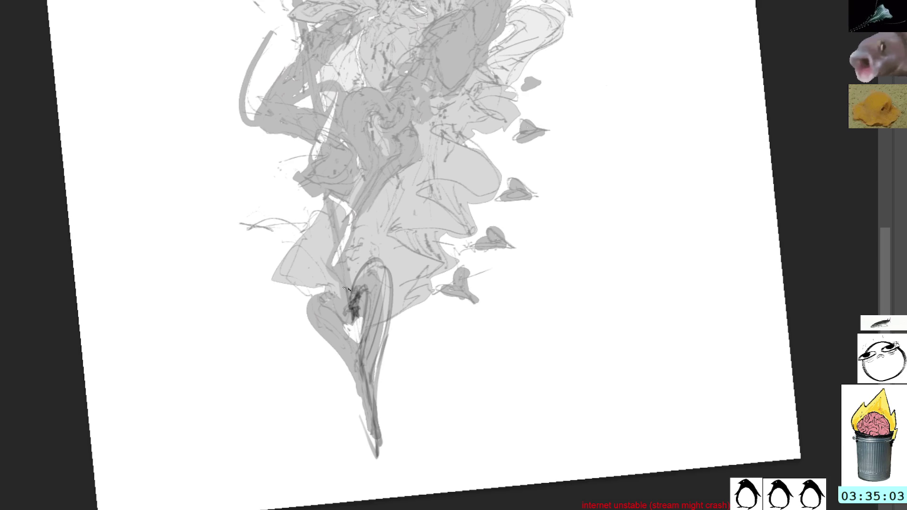
pyautogui.moveTo(373, 264)
pyautogui.mouseDown()
pyautogui.moveTo(350, 286)
pyautogui.moveTo(348, 302)
pyautogui.moveTo(378, 262)
pyautogui.moveTo(392, 291)
pyautogui.mouseUp()
pyautogui.moveTo(364, 362); pyautogui.dragTo(372, 395)
pyautogui.moveTo(368, 341); pyautogui.dragTo(360, 365)
pyautogui.moveTo(351, 316)
pyautogui.mouseDown()
pyautogui.moveTo(341, 338)
pyautogui.moveTo(334, 326)
pyautogui.moveTo(353, 339)
pyautogui.moveTo(351, 322)
pyautogui.moveTo(362, 319)
pyautogui.moveTo(359, 333)
pyautogui.moveTo(358, 315)
pyautogui.moveTo(373, 301)
pyautogui.moveTo(382, 352)
pyautogui.mouseUp()
# Step: Darken the heart's right edge, lower part and top loop into a full dark outline
pyautogui.moveTo(394, 311); pyautogui.dragTo(385, 349)
pyautogui.moveTo(392, 291); pyautogui.dragTo(376, 380)
pyautogui.moveTo(388, 323); pyautogui.dragTo(377, 401)
pyautogui.moveTo(362, 344)
pyautogui.mouseDown()
pyautogui.moveTo(354, 367)
pyautogui.moveTo(359, 359)
pyautogui.mouseUp()
pyautogui.moveTo(372, 357); pyautogui.dragTo(370, 392)
pyautogui.moveTo(353, 276); pyautogui.dragTo(343, 295)
pyautogui.moveTo(386, 263); pyautogui.dragTo(371, 275)
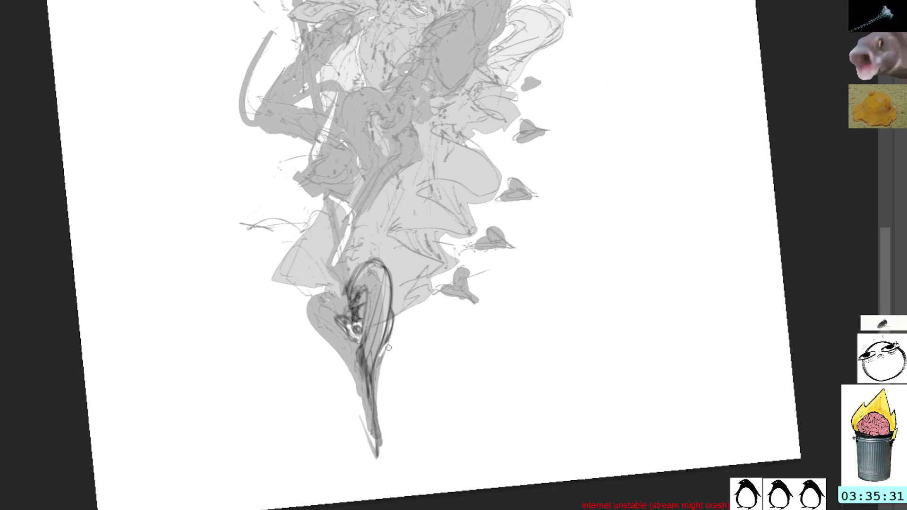
pyautogui.moveTo(354, 307)
pyautogui.mouseDown()
pyautogui.moveTo(389, 352)
pyautogui.moveTo(381, 383)
pyautogui.mouseUp()
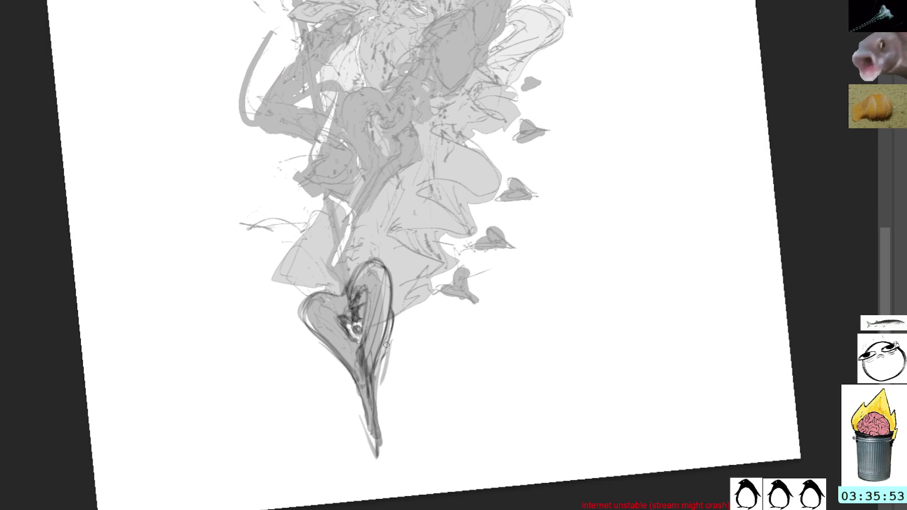
pyautogui.moveTo(394, 333); pyautogui.dragTo(377, 405)
pyautogui.moveTo(385, 359); pyautogui.dragTo(376, 426)
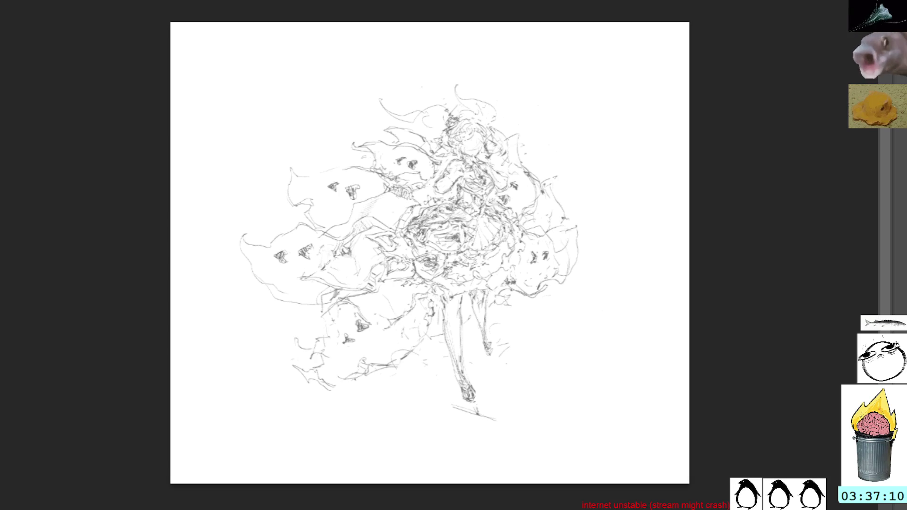
# Step: Switch to the thumbnail sheet document of robed gesture figures with Ctrl+Tab
pyautogui.hotkey('ctrl', 'Tab')
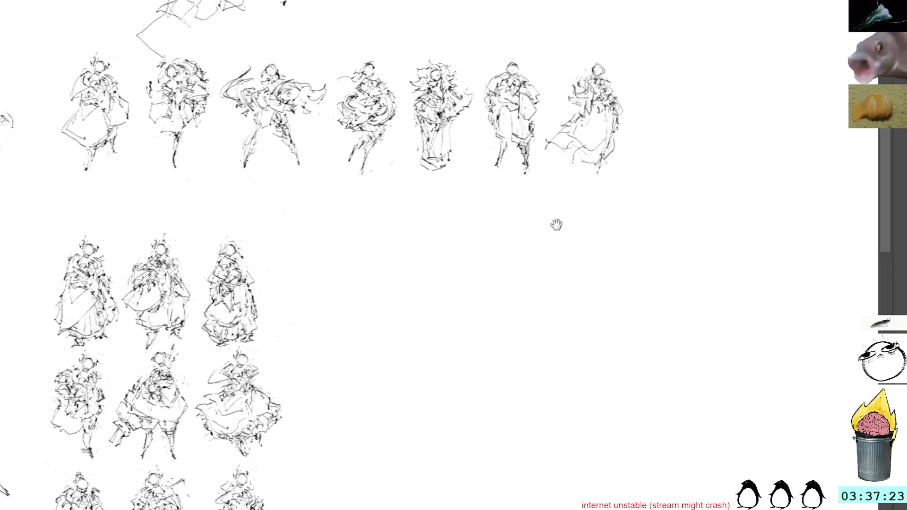
# Step: Pan across the thumbnail sheet and discard an initial trial selection
pyautogui.moveTo(556, 225); pyautogui.dragTo(498, 229)
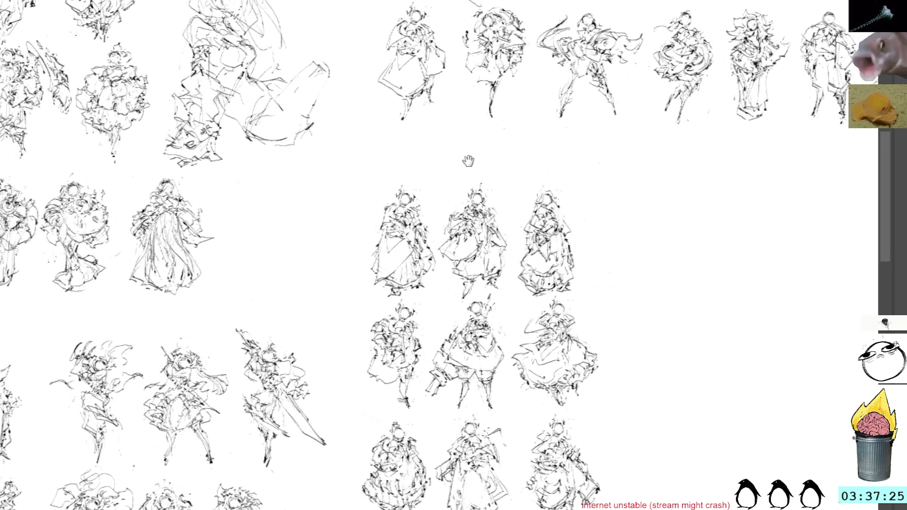
pyautogui.moveTo(540, 177); pyautogui.dragTo(775, 330)
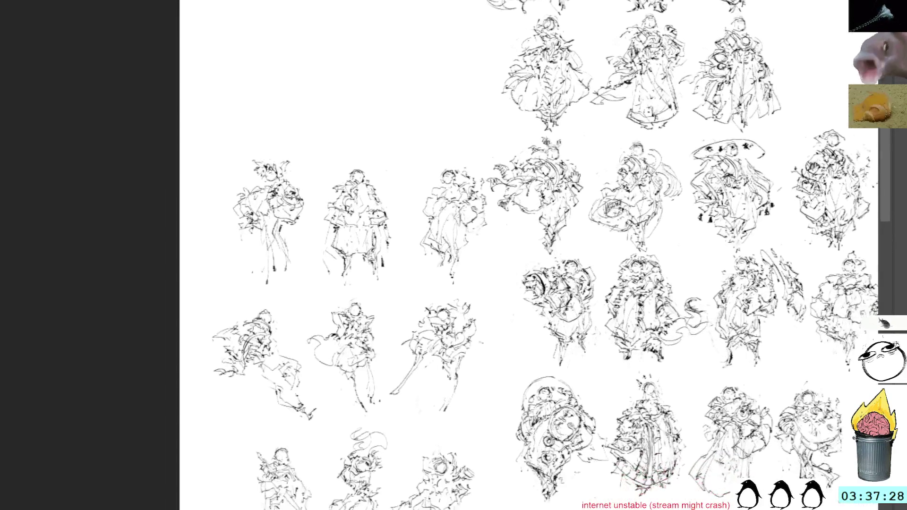
pyautogui.moveTo(464, 119); pyautogui.dragTo(478, 91)
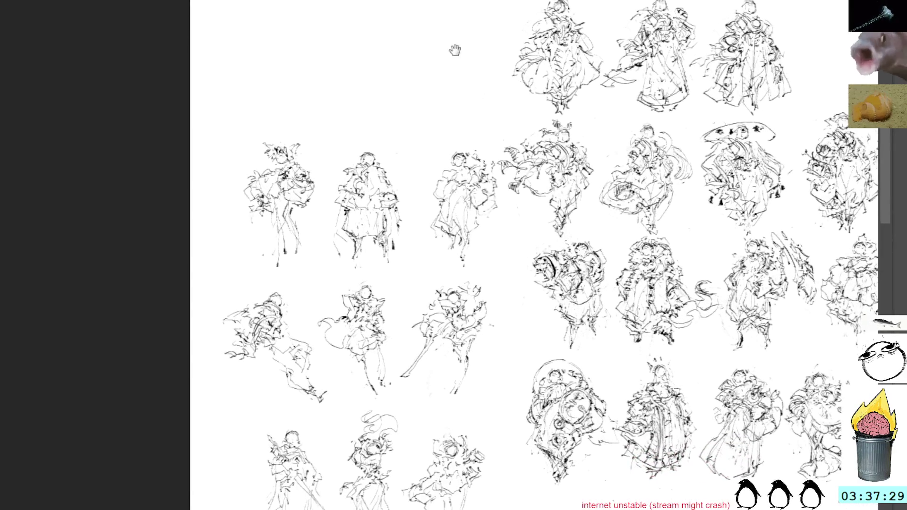
pyautogui.moveTo(493, 263); pyautogui.dragTo(495, 212)
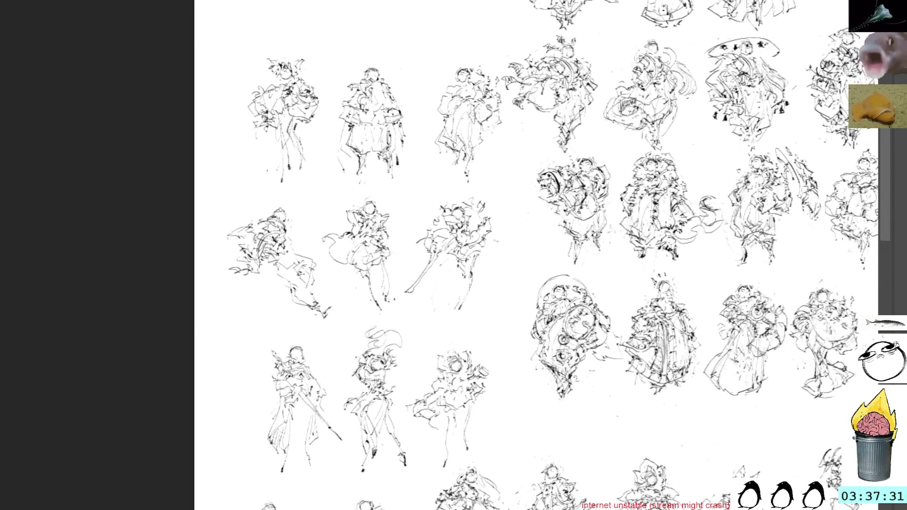
pyautogui.moveTo(503, 258); pyautogui.dragTo(530, 239)
pyautogui.moveTo(396, 182)
pyautogui.mouseDown()
pyautogui.moveTo(395, 295)
pyautogui.moveTo(408, 180)
pyautogui.mouseUp()
pyautogui.hotkey('ctrl', 'd')
# Step: Lasso the 3×3 block of figure sketches and move it into the blank area
pyautogui.moveTo(502, 262)
pyautogui.mouseDown()
pyautogui.moveTo(486, 256)
pyautogui.moveTo(384, 110)
pyautogui.mouseUp()
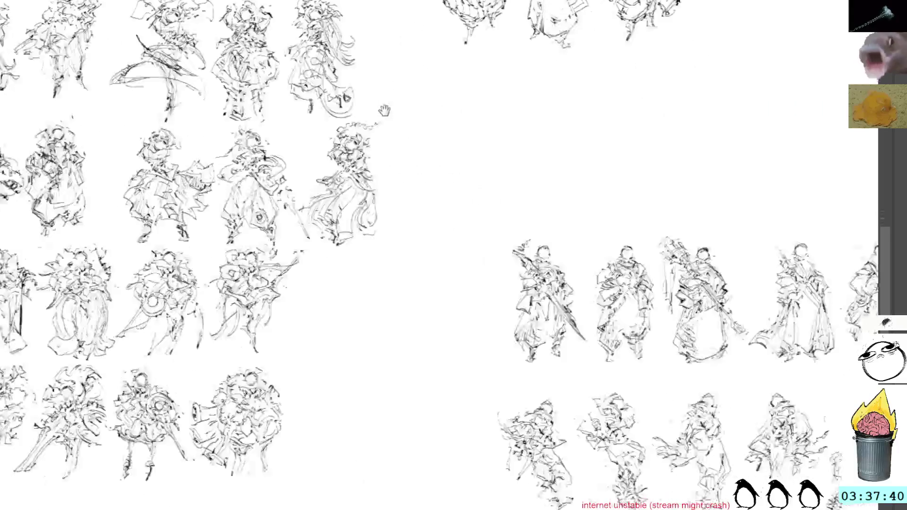
pyautogui.moveTo(576, 221); pyautogui.dragTo(429, 125)
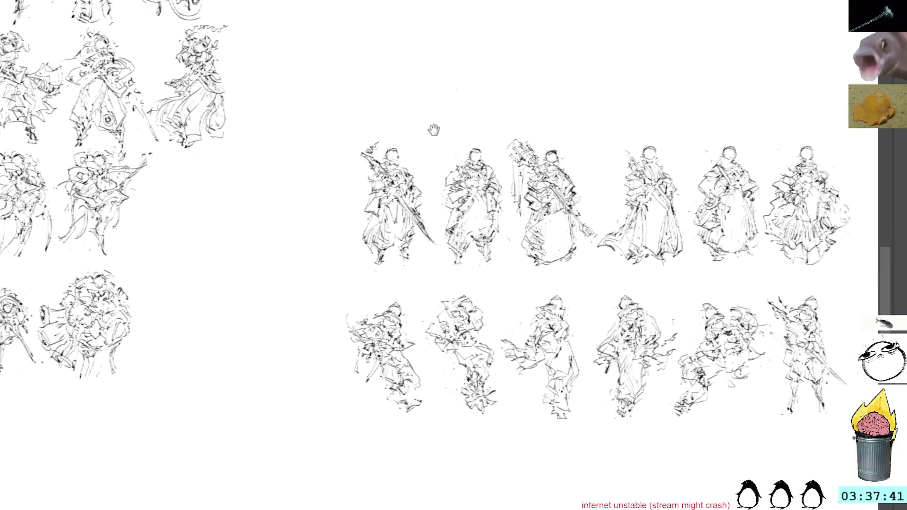
pyautogui.moveTo(553, 209)
pyautogui.mouseDown()
pyautogui.moveTo(581, 342)
pyautogui.moveTo(547, 65)
pyautogui.moveTo(347, 74)
pyautogui.moveTo(621, 61)
pyautogui.mouseUp()
pyautogui.moveTo(556, 233); pyautogui.dragTo(201, 453)
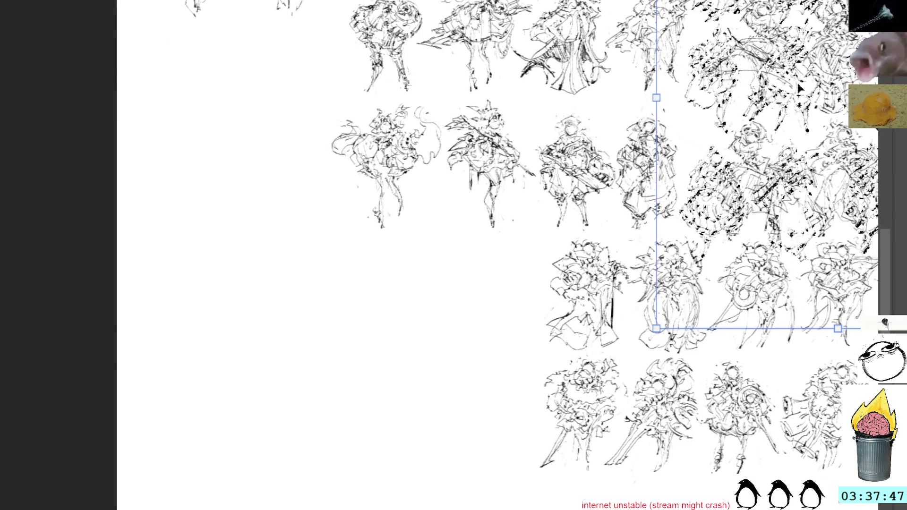
pyautogui.moveTo(793, 345); pyautogui.dragTo(263, 341)
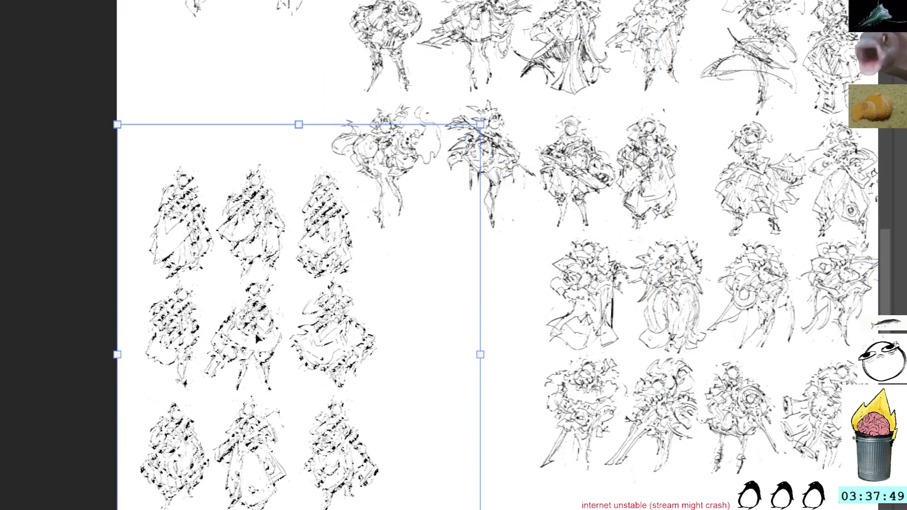
pyautogui.press('Return')
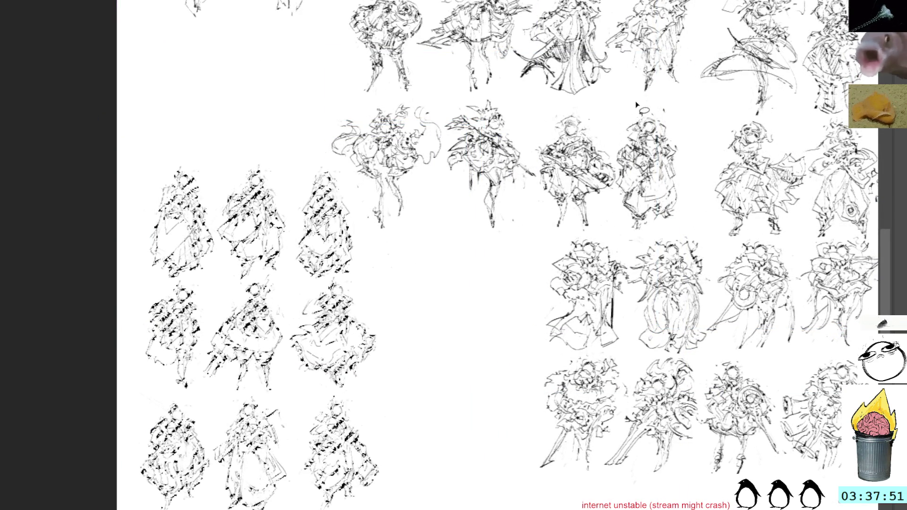
pyautogui.moveTo(679, 70); pyautogui.dragTo(600, 127)
pyautogui.moveTo(557, 202)
pyautogui.mouseDown()
pyautogui.moveTo(560, 239)
pyautogui.moveTo(579, 227)
pyautogui.mouseUp()
# Step: Bring a copy of a figure into the blank area and delete the stray faint strokes beside it
pyautogui.moveTo(520, 284)
pyautogui.mouseDown()
pyautogui.moveTo(512, 173)
pyautogui.moveTo(503, 200)
pyautogui.mouseUp()
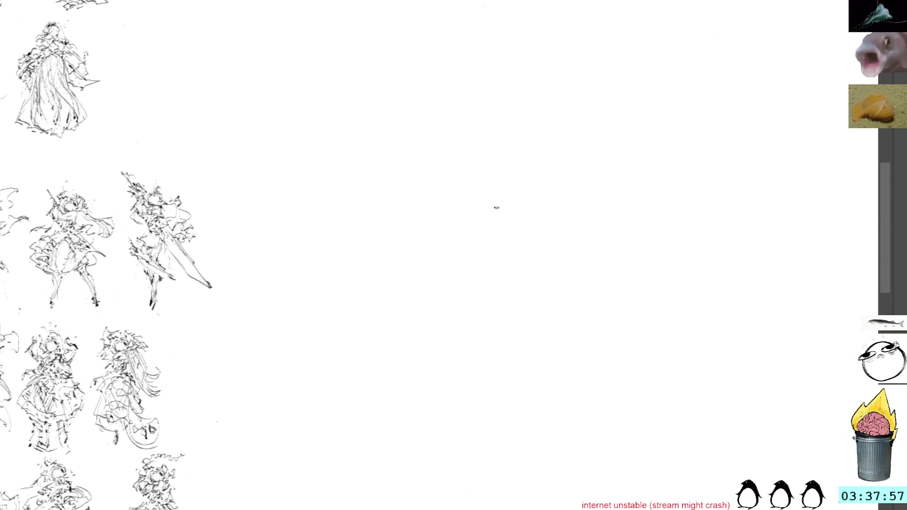
pyautogui.hotkey('ctrl', 'z')
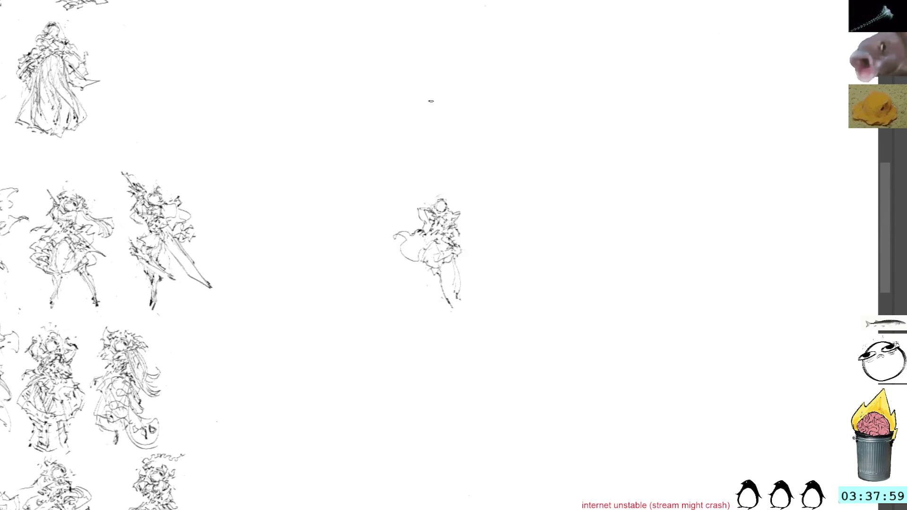
pyautogui.moveTo(465, 176); pyautogui.dragTo(529, 215)
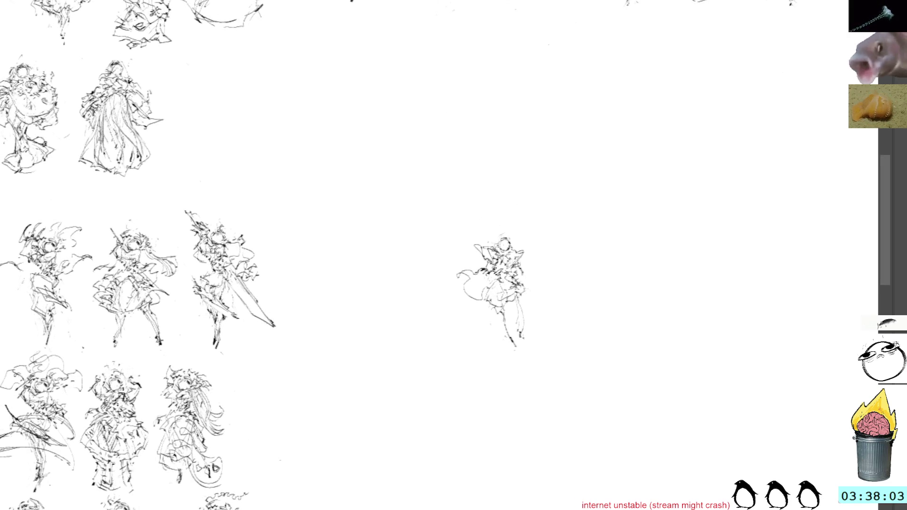
pyautogui.moveTo(472, 239); pyautogui.dragTo(479, 256)
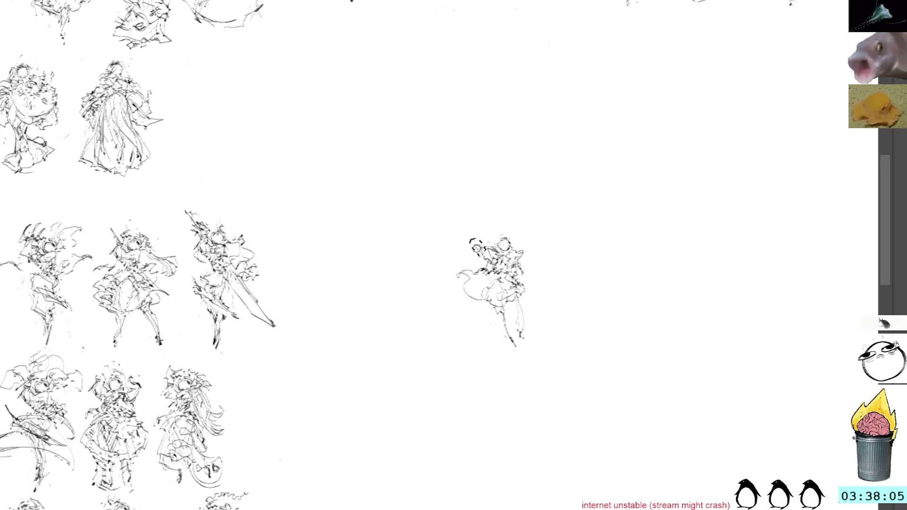
pyautogui.hotkey('ctrl', 'z')
pyautogui.hotkey('ctrl', 'z')
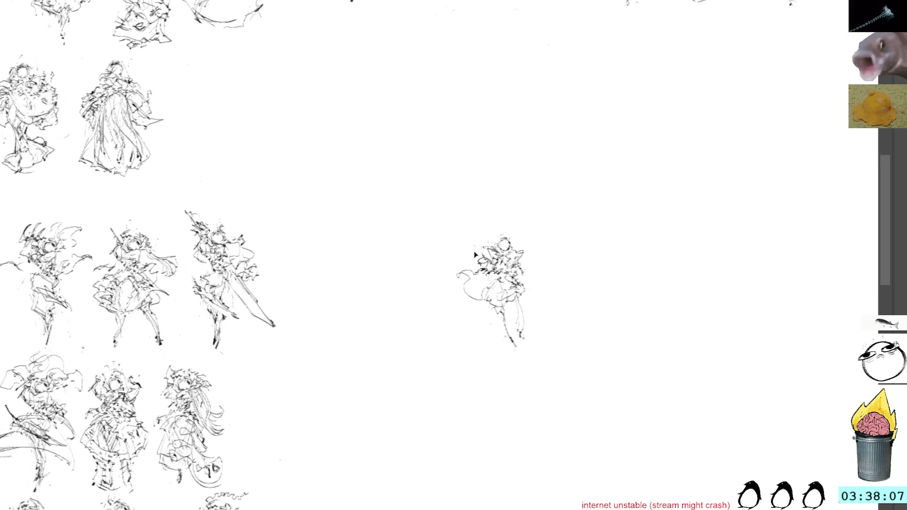
pyautogui.press('e')
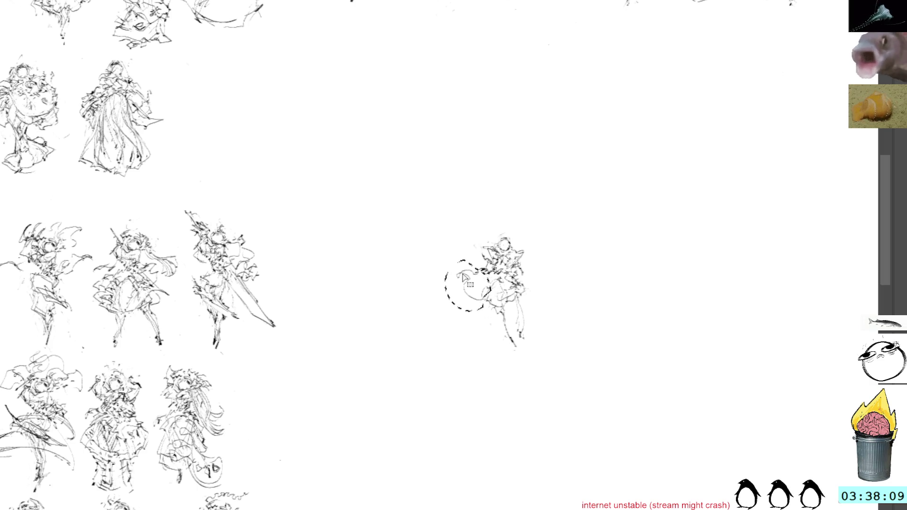
pyautogui.press('Delete')
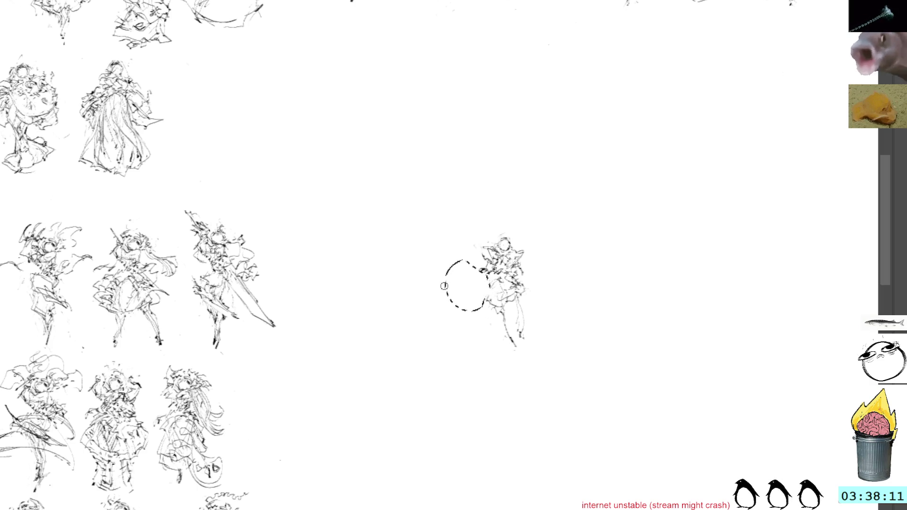
pyautogui.hotkey('ctrl', 'd')
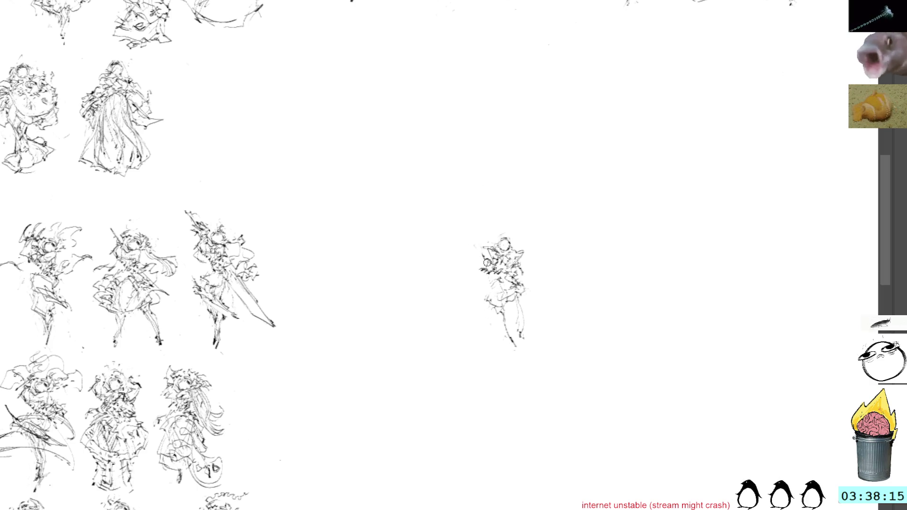
# Step: Draw the figure's sweeping body strokes and the cape trailing to the left
pyautogui.moveTo(477, 262)
pyautogui.mouseDown()
pyautogui.moveTo(472, 279)
pyautogui.moveTo(484, 302)
pyautogui.moveTo(505, 302)
pyautogui.mouseUp()
pyautogui.moveTo(468, 276)
pyautogui.mouseDown()
pyautogui.moveTo(493, 289)
pyautogui.moveTo(512, 284)
pyautogui.mouseUp()
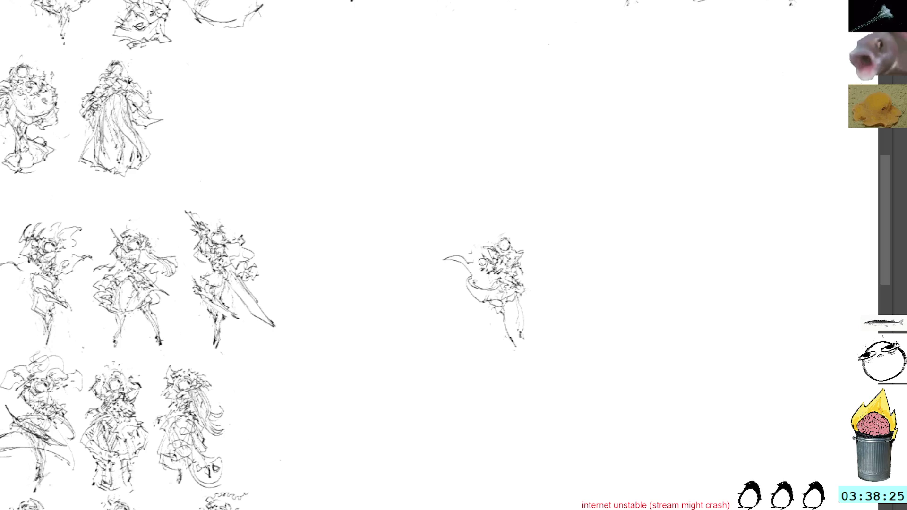
pyautogui.moveTo(486, 249); pyautogui.dragTo(485, 229)
pyautogui.moveTo(515, 248)
pyautogui.mouseDown()
pyautogui.moveTo(534, 281)
pyautogui.moveTo(539, 269)
pyautogui.mouseUp()
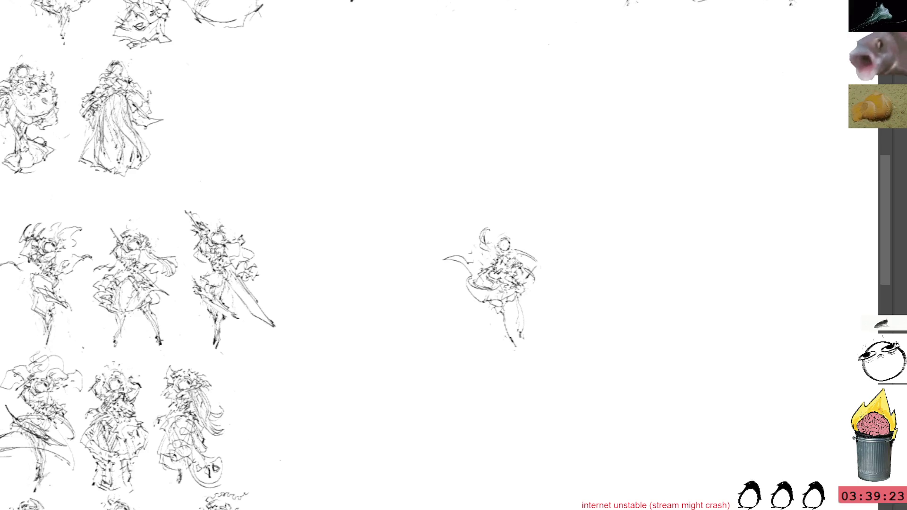
pyautogui.moveTo(446, 258)
pyautogui.mouseDown()
pyautogui.moveTo(429, 270)
pyautogui.moveTo(464, 267)
pyautogui.mouseUp()
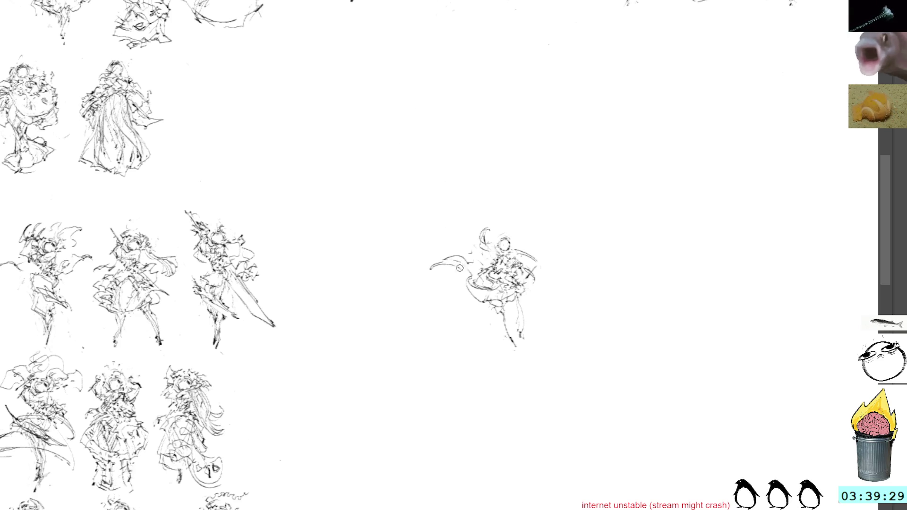
pyautogui.moveTo(454, 264)
pyautogui.mouseDown()
pyautogui.moveTo(461, 257)
pyautogui.moveTo(464, 267)
pyautogui.mouseUp()
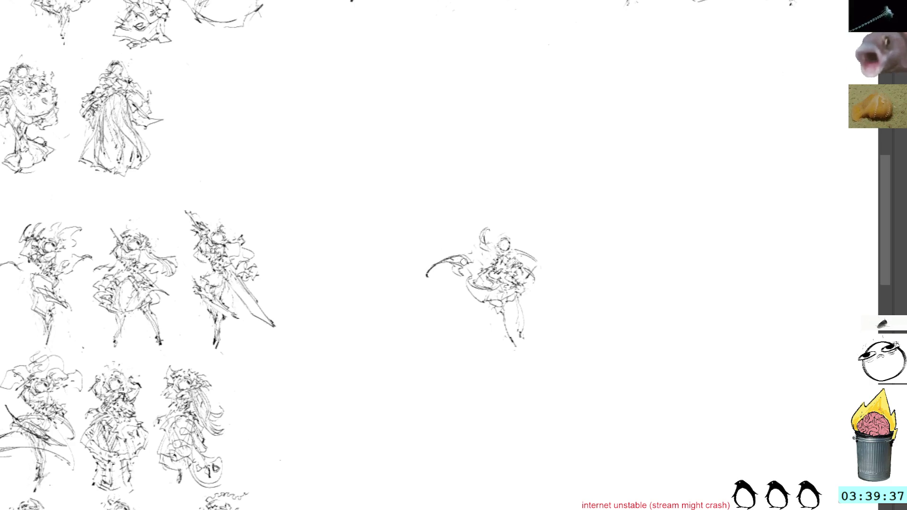
pyautogui.moveTo(454, 272)
pyautogui.mouseDown()
pyautogui.moveTo(487, 265)
pyautogui.moveTo(461, 296)
pyautogui.mouseUp()
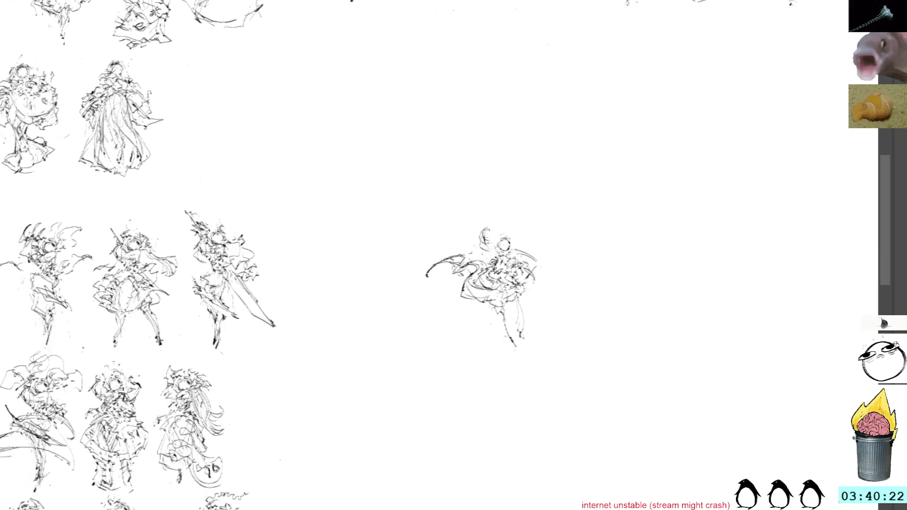
# Step: Add the round shape at the waist and small marks around the head and lower body
pyautogui.moveTo(495, 265); pyautogui.dragTo(527, 283)
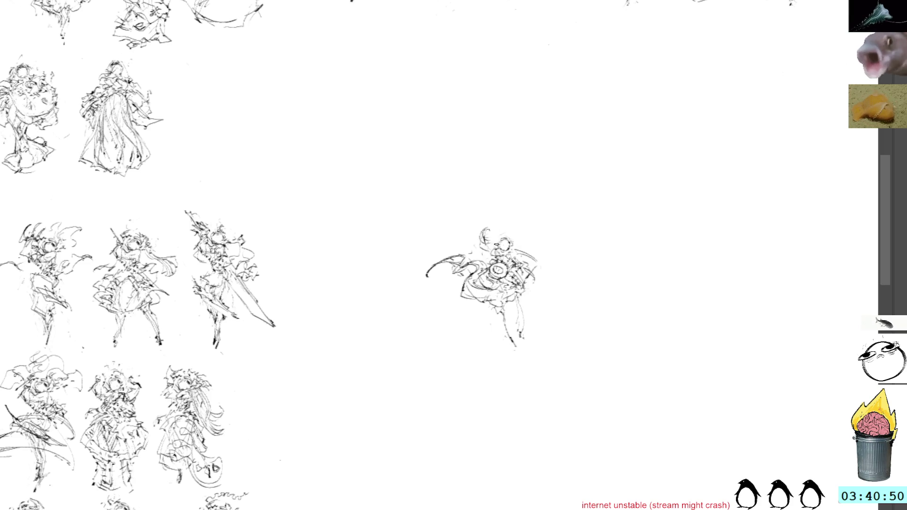
pyautogui.moveTo(531, 293); pyautogui.dragTo(524, 301)
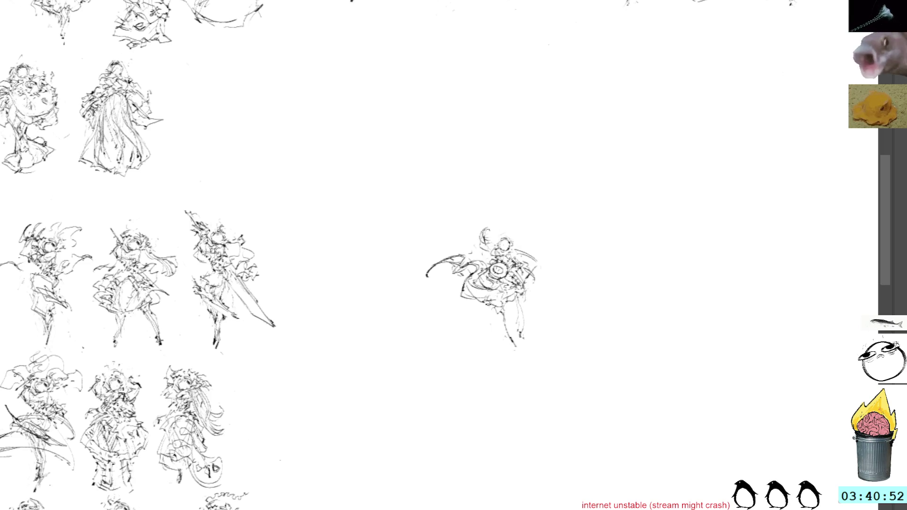
pyautogui.moveTo(476, 305); pyautogui.dragTo(493, 310)
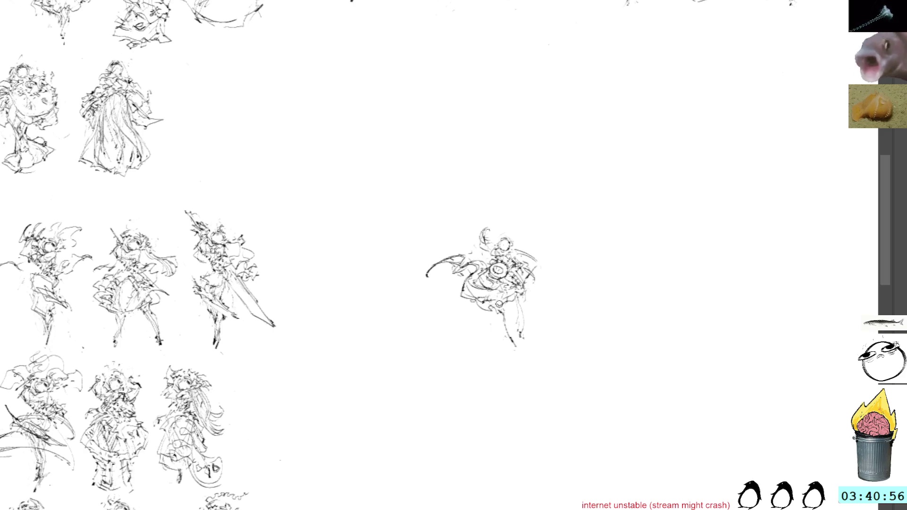
pyautogui.moveTo(491, 234); pyautogui.dragTo(494, 239)
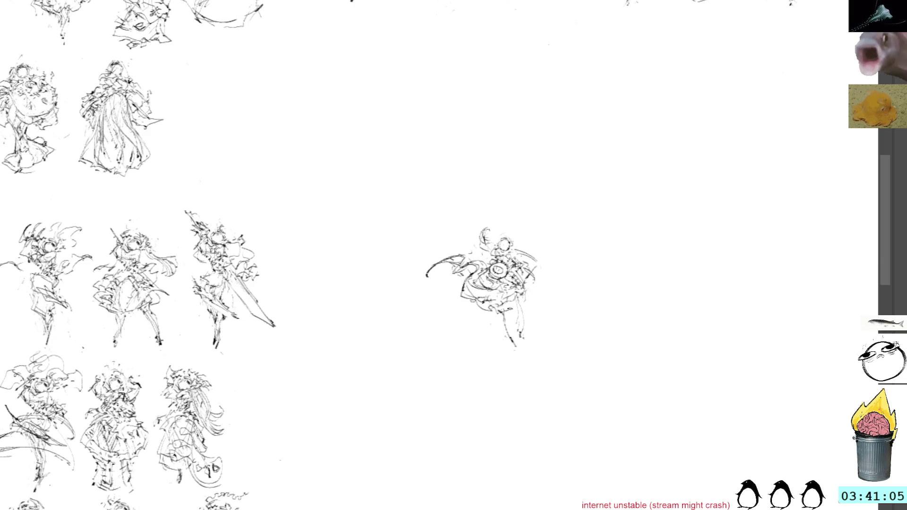
pyautogui.moveTo(512, 302); pyautogui.dragTo(531, 288)
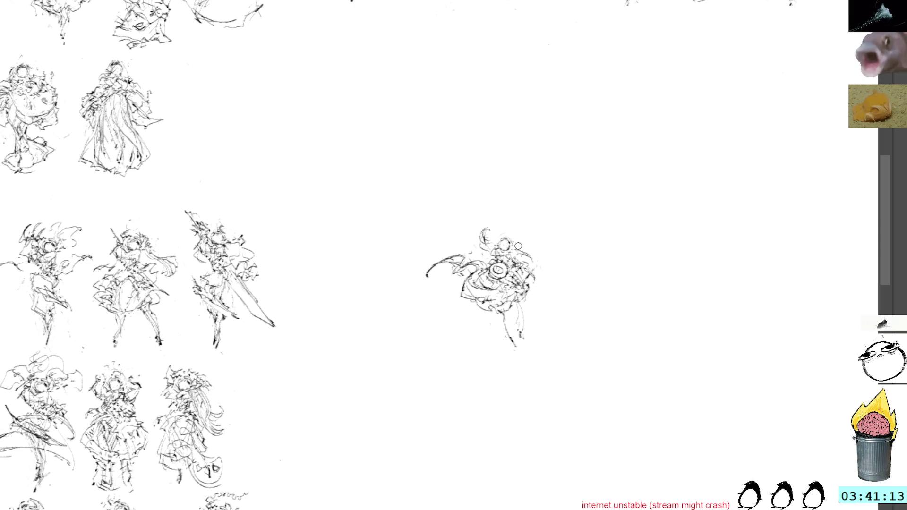
pyautogui.moveTo(529, 249); pyautogui.dragTo(534, 268)
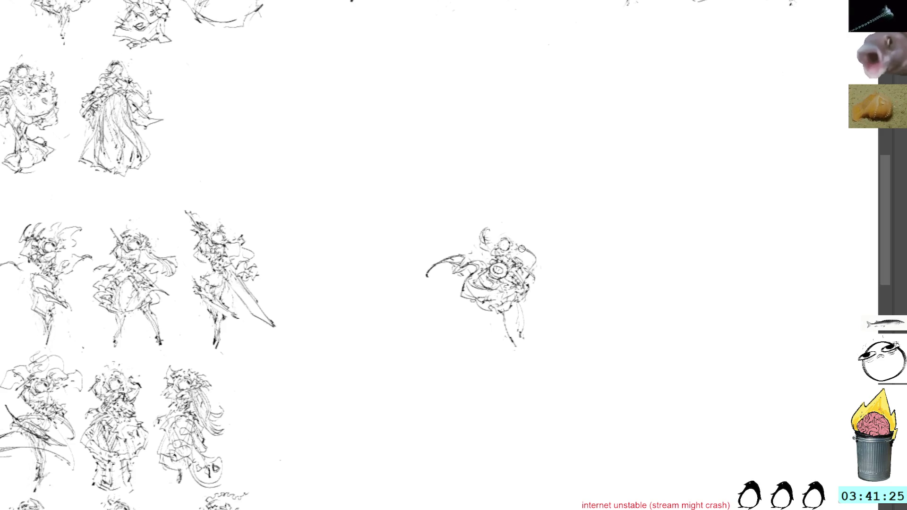
# Step: Darken the right leg and add strokes around the round shape and the figure's top
pyautogui.moveTo(497, 311); pyautogui.dragTo(515, 333)
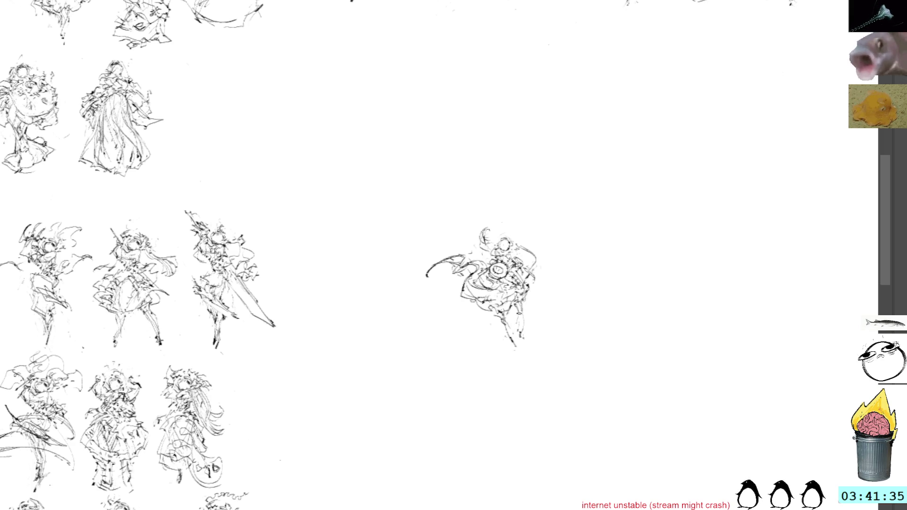
pyautogui.moveTo(523, 302); pyautogui.dragTo(527, 328)
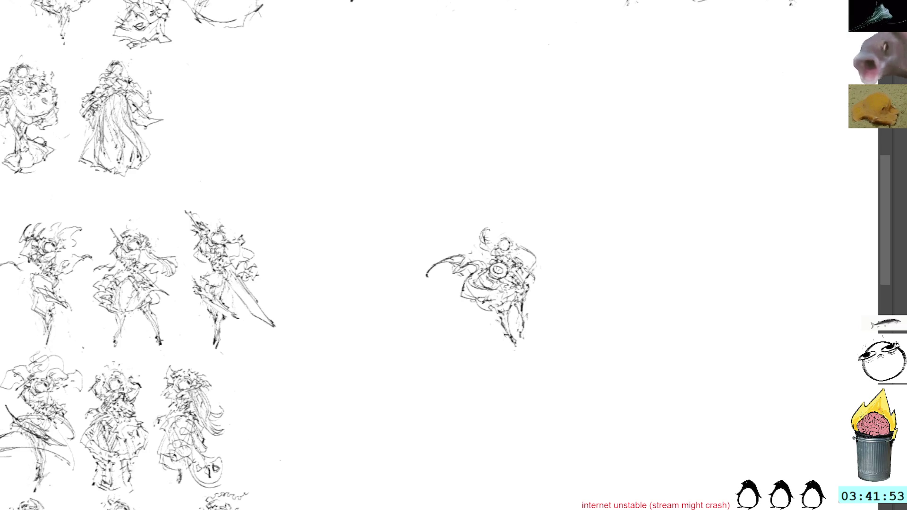
pyautogui.moveTo(486, 283); pyautogui.dragTo(508, 276)
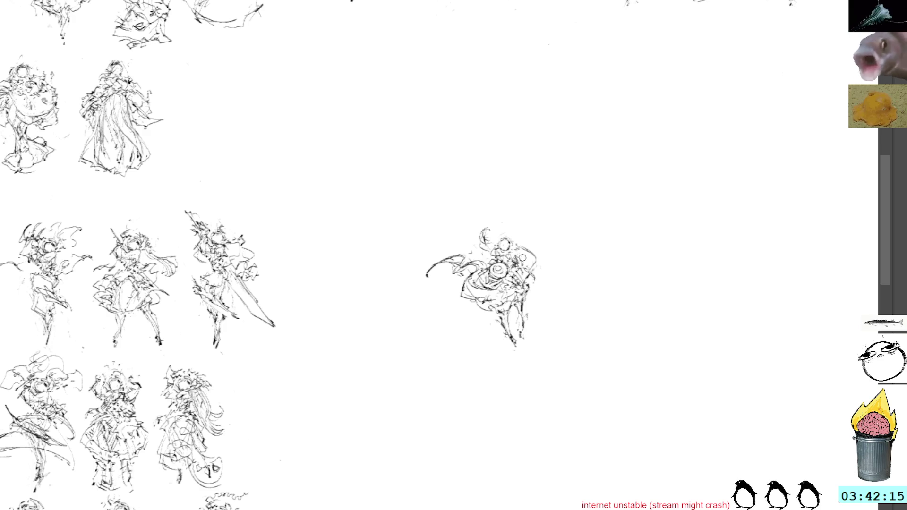
pyautogui.moveTo(478, 243)
pyautogui.mouseDown()
pyautogui.moveTo(504, 247)
pyautogui.moveTo(506, 233)
pyautogui.mouseUp()
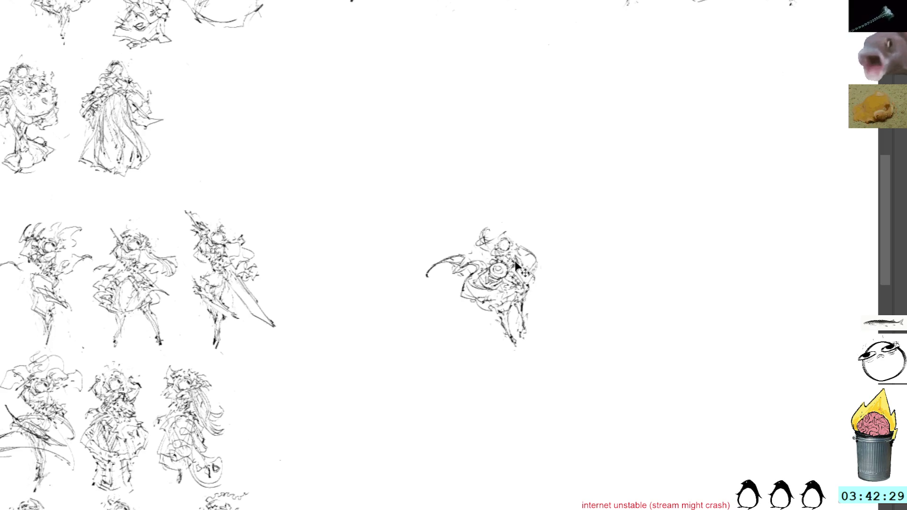
pyautogui.hotkey('ctrl', 't')
# Step: Shift the caped figure up-left and place a pasted copy below-right, erasing parts of its cape
pyautogui.moveTo(509, 281)
pyautogui.mouseDown()
pyautogui.moveTo(436, 239)
pyautogui.moveTo(413, 149)
pyautogui.moveTo(435, 137)
pyautogui.mouseUp()
pyautogui.press('Return')
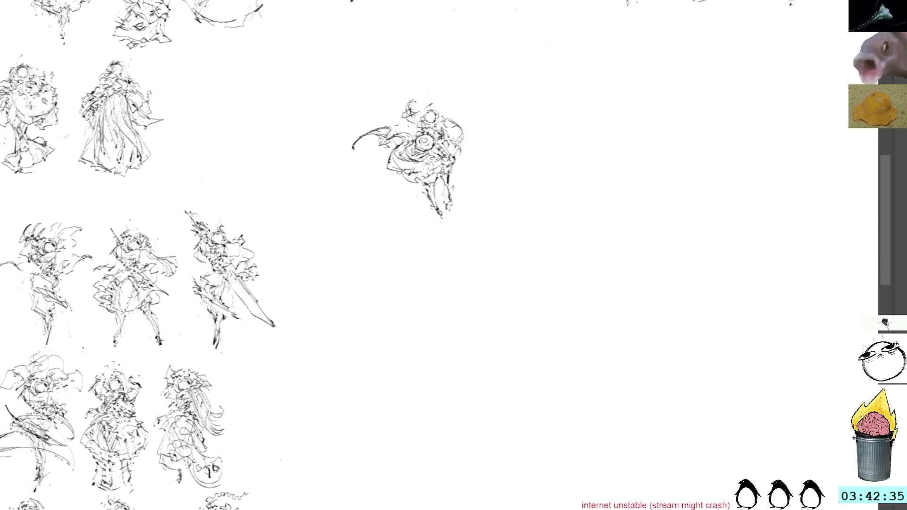
pyautogui.hotkey('ctrl', 'v')
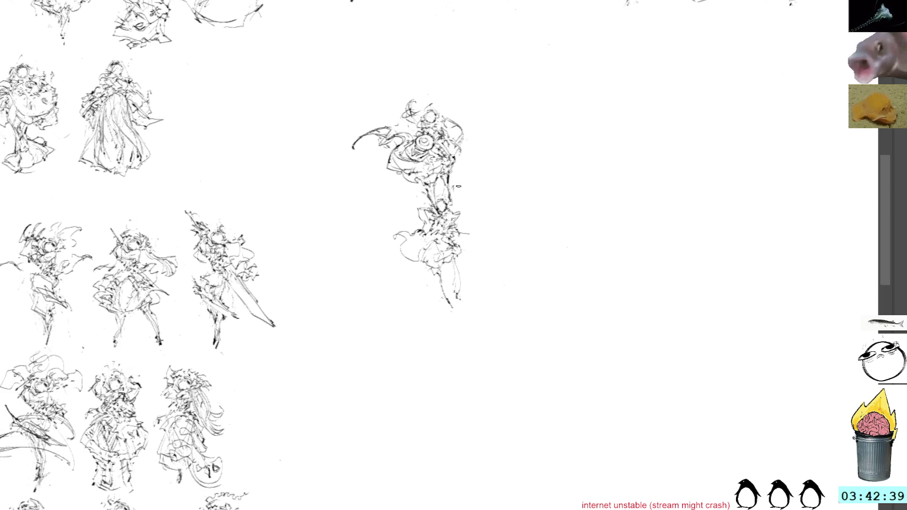
pyautogui.hotkey('ctrl', 't')
pyautogui.moveTo(443, 212)
pyautogui.mouseDown()
pyautogui.moveTo(512, 233)
pyautogui.moveTo(462, 267)
pyautogui.mouseUp()
pyautogui.press('Return')
pyautogui.moveTo(500, 291)
pyautogui.mouseDown()
pyautogui.moveTo(515, 328)
pyautogui.moveTo(491, 318)
pyautogui.moveTo(510, 302)
pyautogui.moveTo(490, 332)
pyautogui.moveTo(519, 315)
pyautogui.moveTo(527, 332)
pyautogui.mouseUp()
# Step: Sketch the lower figure's left shoulder and arm, dropping a discarded sleeve stroke
pyautogui.moveTo(524, 278); pyautogui.dragTo(521, 282)
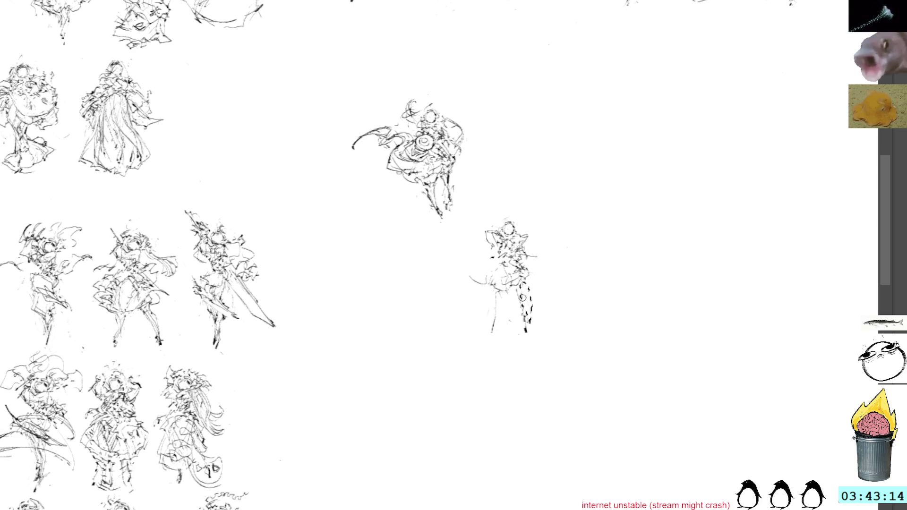
pyautogui.moveTo(528, 248); pyautogui.dragTo(534, 257)
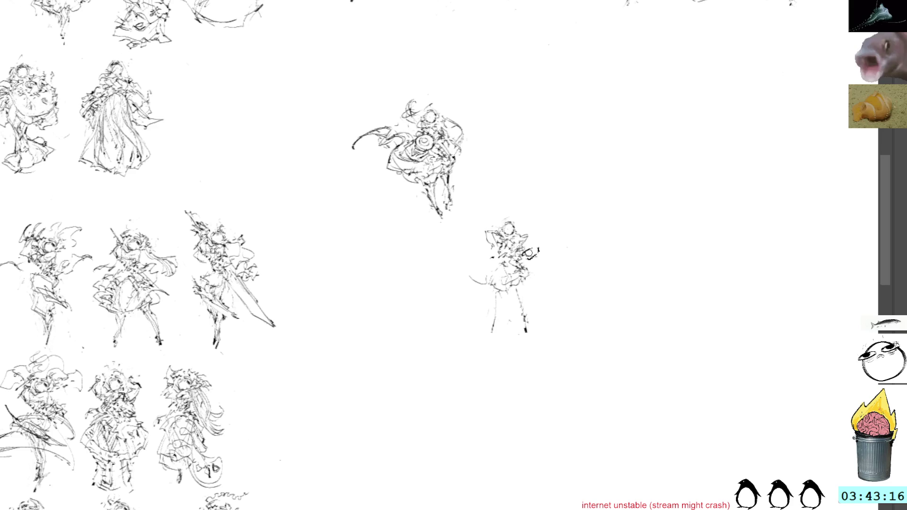
pyautogui.hotkey('ctrl', 'd')
pyautogui.moveTo(525, 241)
pyautogui.mouseDown()
pyautogui.moveTo(532, 268)
pyautogui.moveTo(542, 266)
pyautogui.moveTo(534, 243)
pyautogui.moveTo(538, 251)
pyautogui.mouseUp()
pyautogui.hotkey('ctrl', 'z')
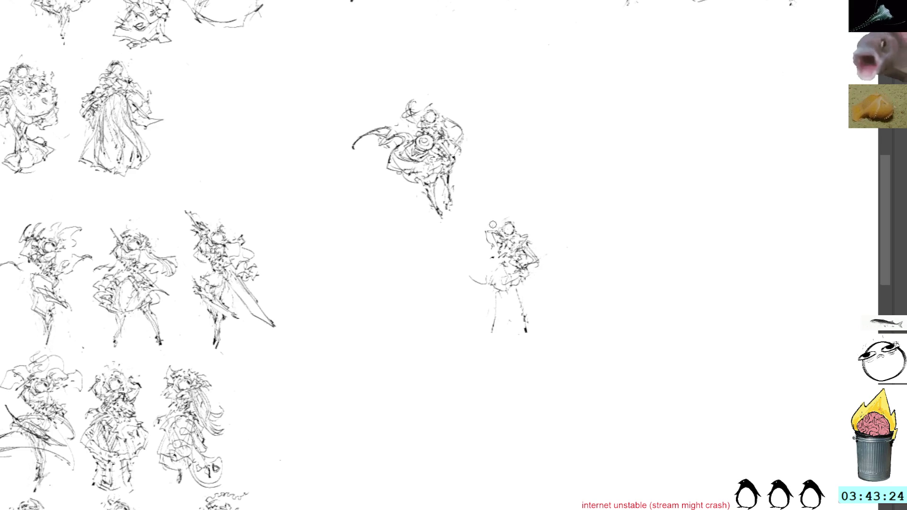
pyautogui.moveTo(501, 233); pyautogui.dragTo(484, 231)
pyautogui.moveTo(484, 231)
pyautogui.mouseDown()
pyautogui.moveTo(486, 248)
pyautogui.moveTo(496, 239)
pyautogui.moveTo(548, 260)
pyautogui.moveTo(543, 281)
pyautogui.moveTo(535, 267)
pyautogui.moveTo(549, 279)
pyautogui.moveTo(541, 268)
pyautogui.moveTo(536, 284)
pyautogui.moveTo(555, 281)
pyautogui.moveTo(553, 296)
pyautogui.mouseUp()
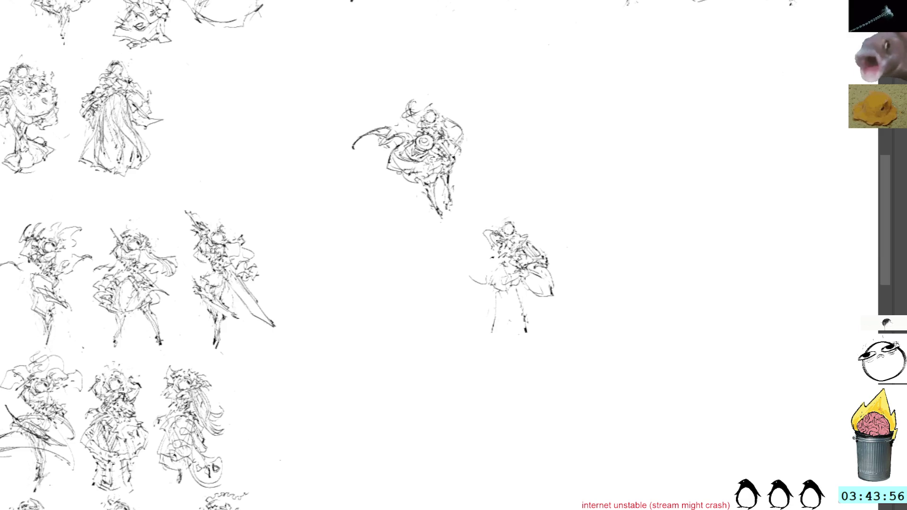
pyautogui.moveTo(489, 283); pyautogui.dragTo(474, 273)
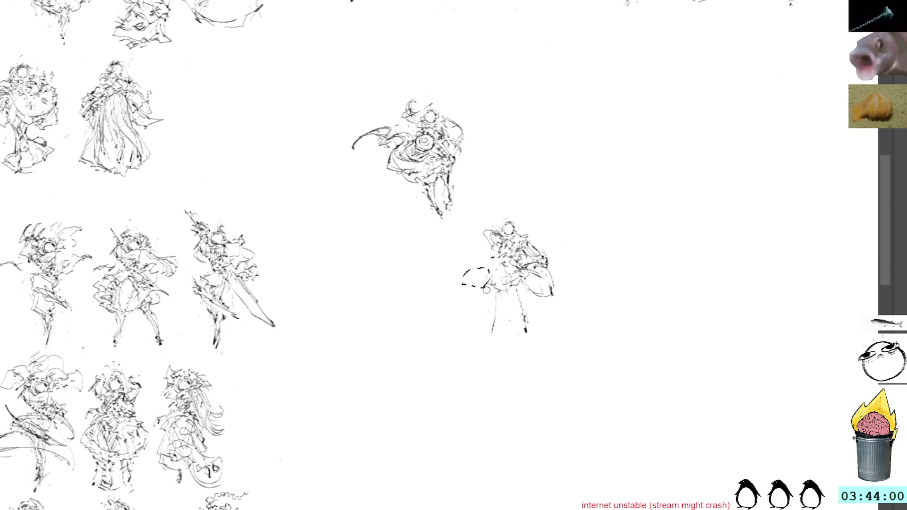
pyautogui.hotkey('ctrl', 'z')
pyautogui.hotkey('ctrl', 'z')
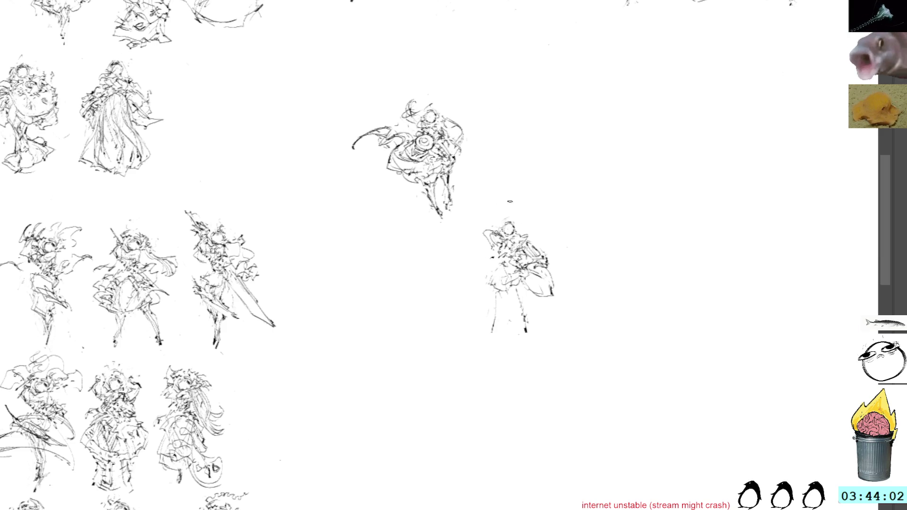
# Step: Fill out the lower figure's left side and the flowing drape along its right
pyautogui.moveTo(495, 231); pyautogui.dragTo(486, 283)
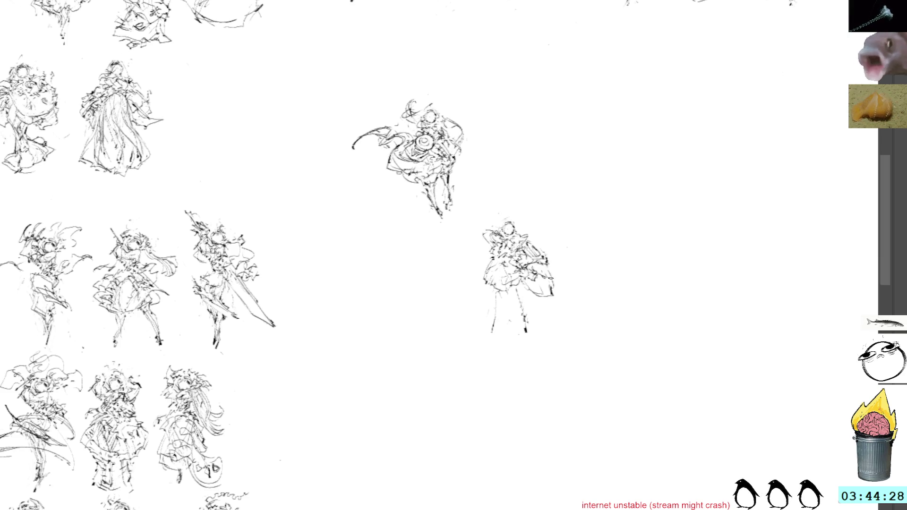
pyautogui.moveTo(531, 280)
pyautogui.mouseDown()
pyautogui.moveTo(551, 295)
pyautogui.moveTo(562, 281)
pyautogui.moveTo(560, 292)
pyautogui.moveTo(534, 290)
pyautogui.mouseUp()
pyautogui.hotkey('ctrl', 'z')
pyautogui.hotkey('ctrl', 'z')
pyautogui.hotkey('ctrl', 'z')
pyautogui.hotkey('ctrl', 'z')
pyautogui.moveTo(545, 273); pyautogui.dragTo(564, 297)
pyautogui.hotkey('ctrl', 'z')
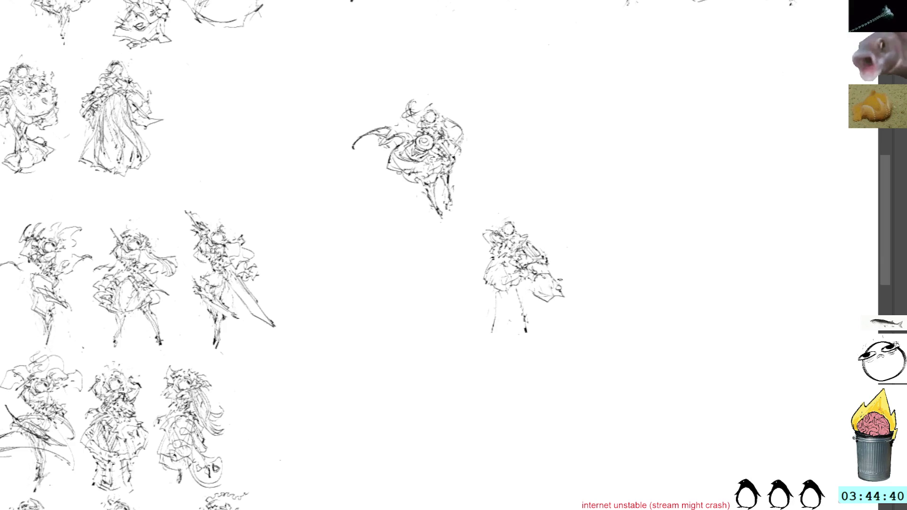
pyautogui.moveTo(539, 304)
pyautogui.mouseDown()
pyautogui.moveTo(566, 295)
pyautogui.moveTo(567, 279)
pyautogui.moveTo(547, 289)
pyautogui.moveTo(560, 291)
pyautogui.moveTo(528, 290)
pyautogui.moveTo(524, 275)
pyautogui.moveTo(518, 290)
pyautogui.mouseUp()
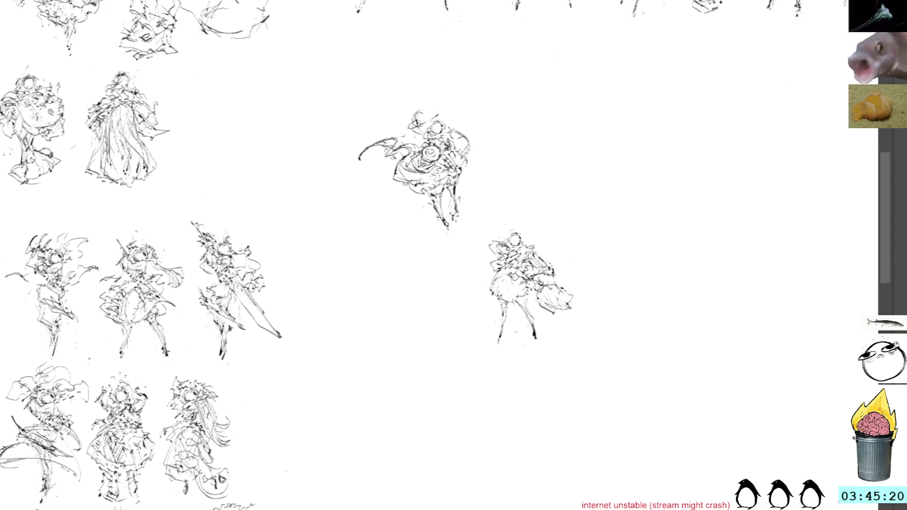
pyautogui.moveTo(531, 291)
pyautogui.mouseDown()
pyautogui.moveTo(513, 298)
pyautogui.moveTo(523, 292)
pyautogui.mouseUp()
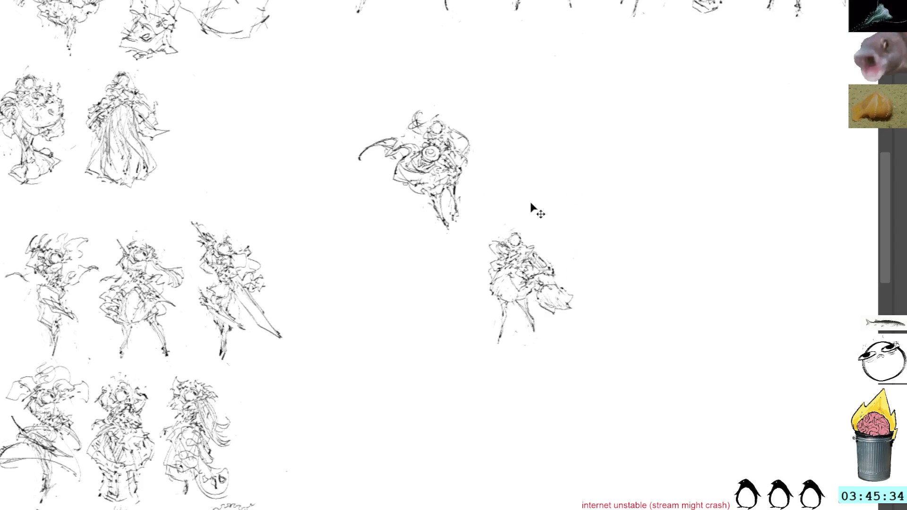
# Step: Move the lower figure up beside the left one so both stand in one row
pyautogui.hotkey('ctrl', 't')
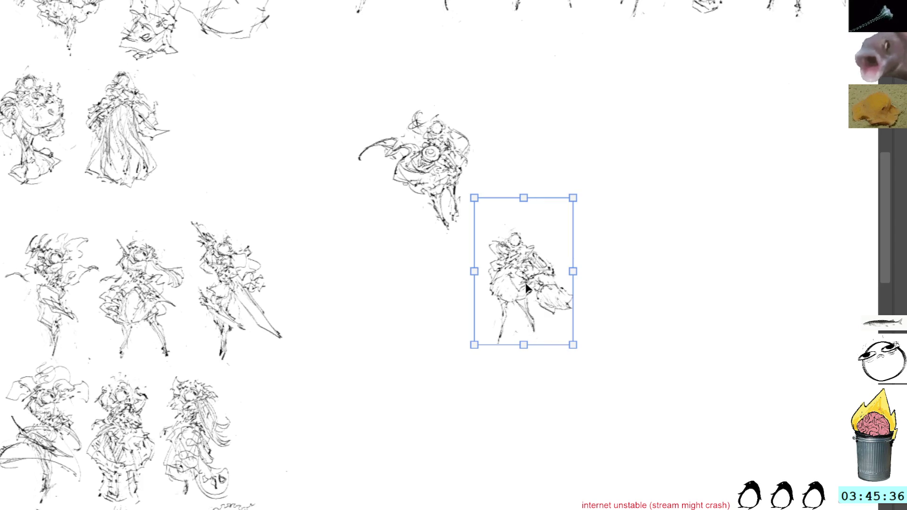
pyautogui.moveTo(539, 308); pyautogui.dragTo(541, 194)
pyautogui.press('Return')
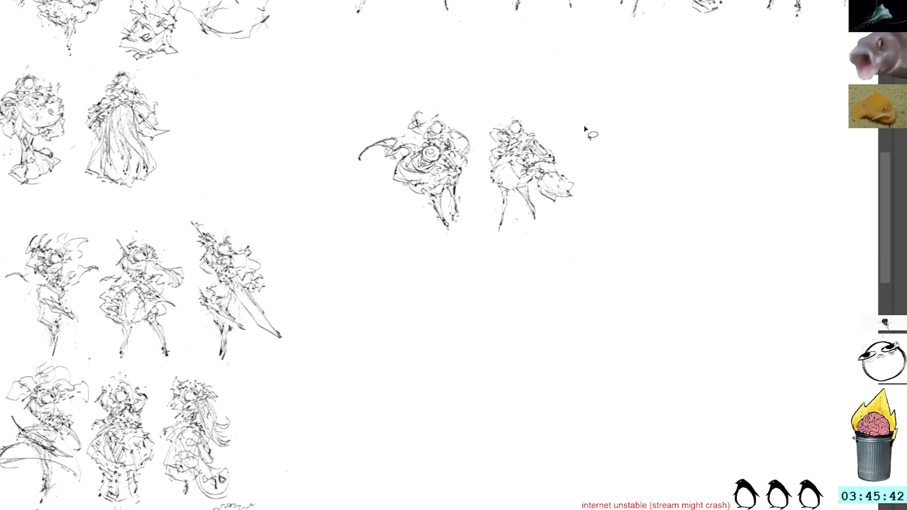
pyautogui.moveTo(460, 85); pyautogui.dragTo(507, 152)
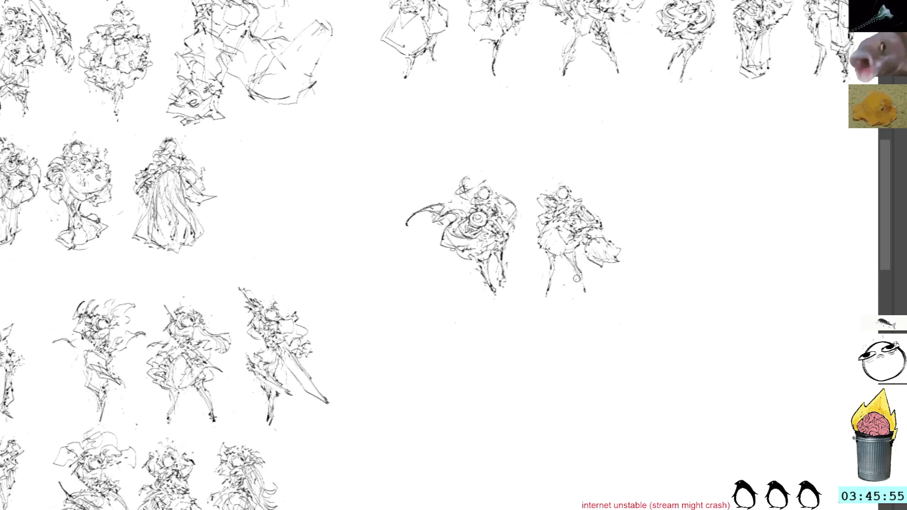
# Step: Ink in the right figure's feet
pyautogui.moveTo(581, 286); pyautogui.dragTo(583, 290)
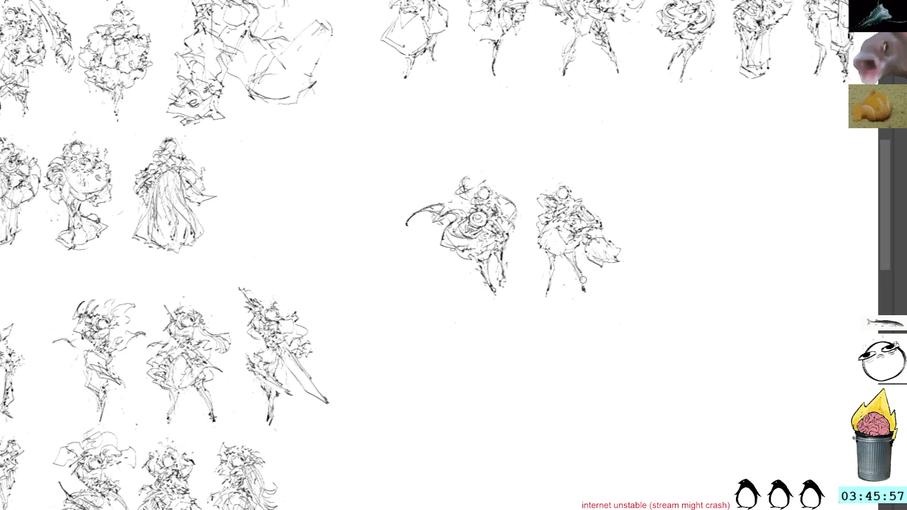
pyautogui.moveTo(543, 283)
pyautogui.mouseDown()
pyautogui.moveTo(586, 286)
pyautogui.moveTo(578, 268)
pyautogui.mouseUp()
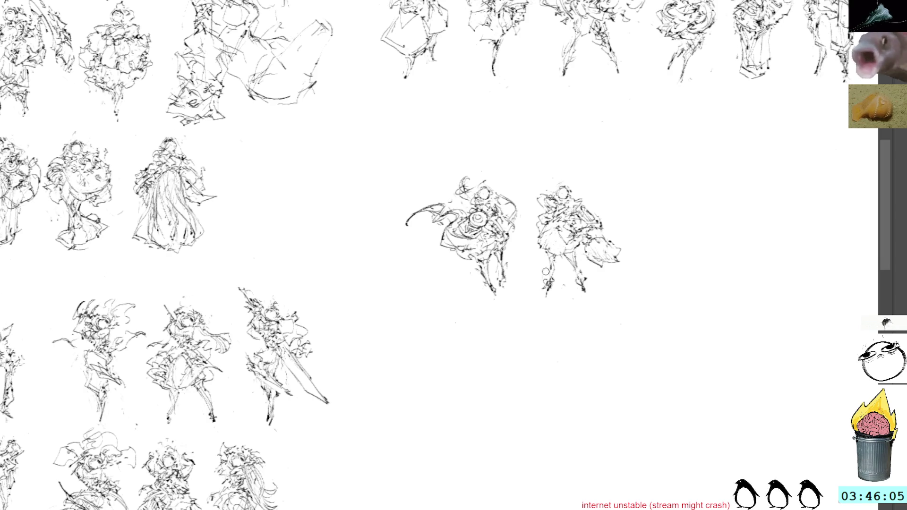
pyautogui.moveTo(546, 286); pyautogui.dragTo(552, 282)
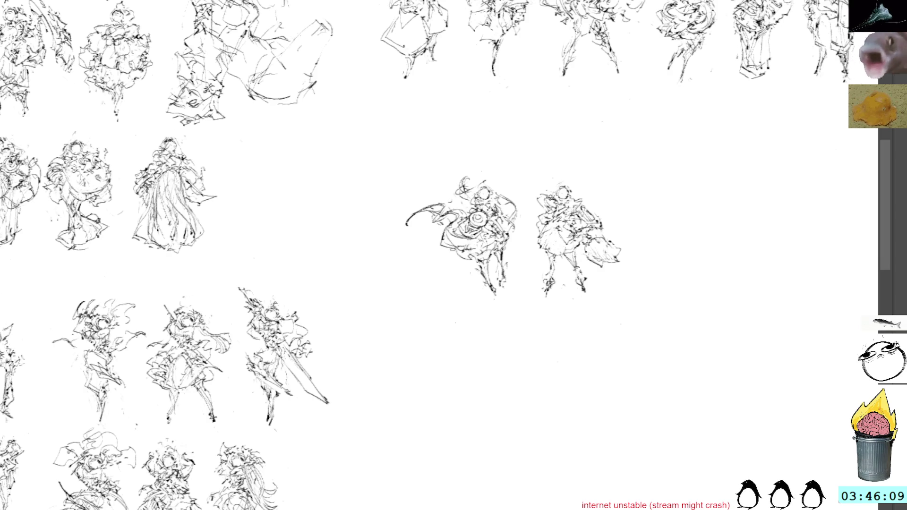
pyautogui.moveTo(580, 272); pyautogui.dragTo(503, 266)
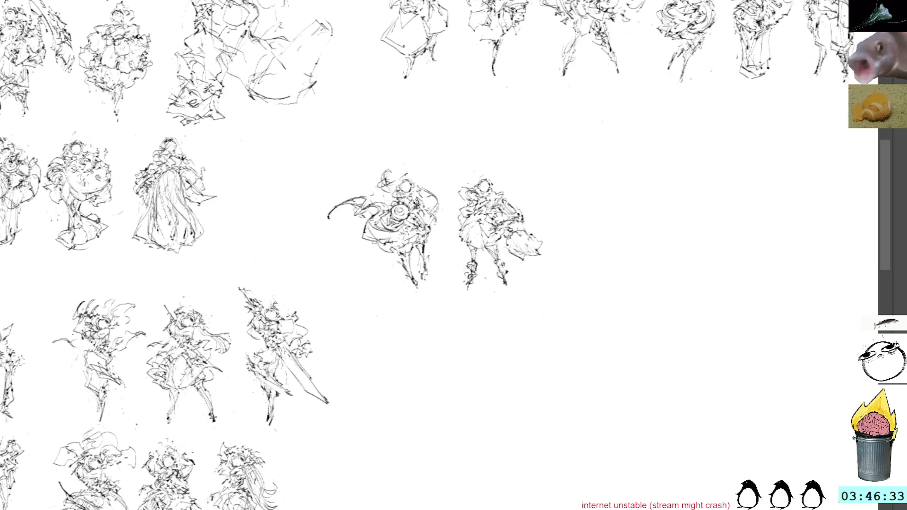
pyautogui.moveTo(593, 194)
pyautogui.mouseDown()
pyautogui.moveTo(584, 156)
pyautogui.moveTo(554, 193)
pyautogui.moveTo(569, 138)
pyautogui.mouseUp()
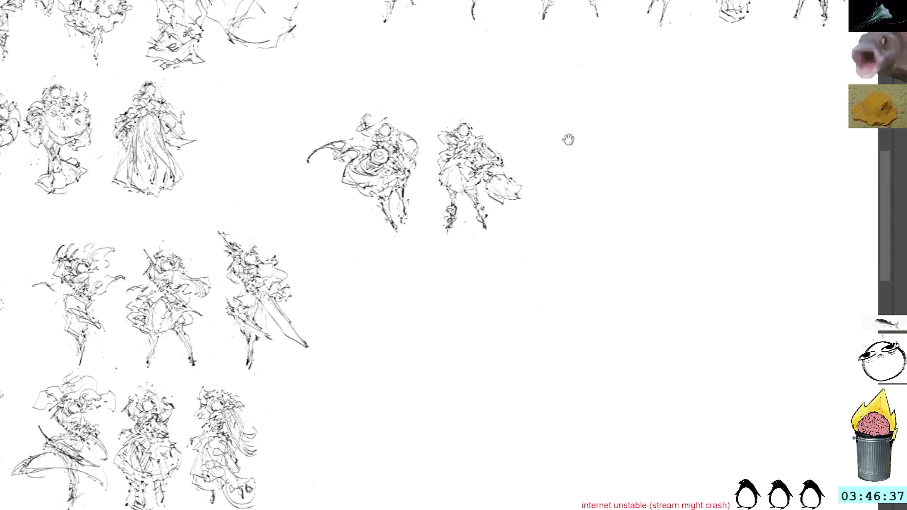
pyautogui.hotkey('ctrl', 'v')
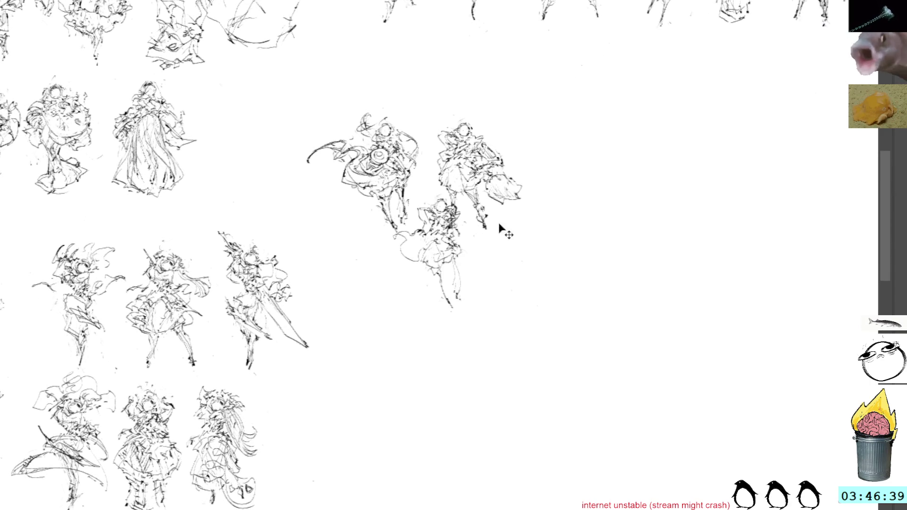
# Step: Place the pasted third figure below and to the right of the pair
pyautogui.moveTo(492, 283); pyautogui.dragTo(599, 296)
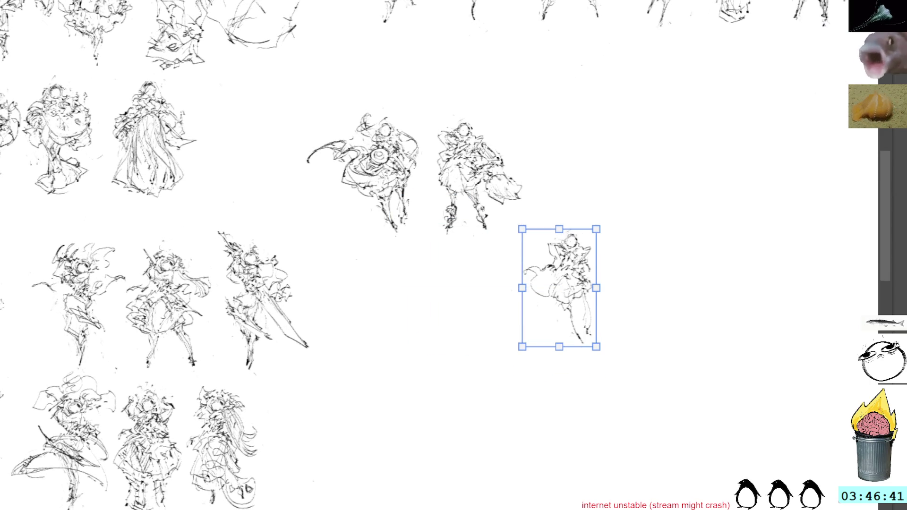
pyautogui.press('Return')
pyautogui.moveTo(581, 300)
pyautogui.mouseDown()
pyautogui.moveTo(578, 329)
pyautogui.moveTo(594, 300)
pyautogui.mouseUp()
pyautogui.press('l')
pyautogui.press('Delete')
pyautogui.hotkey('ctrl', 'd')
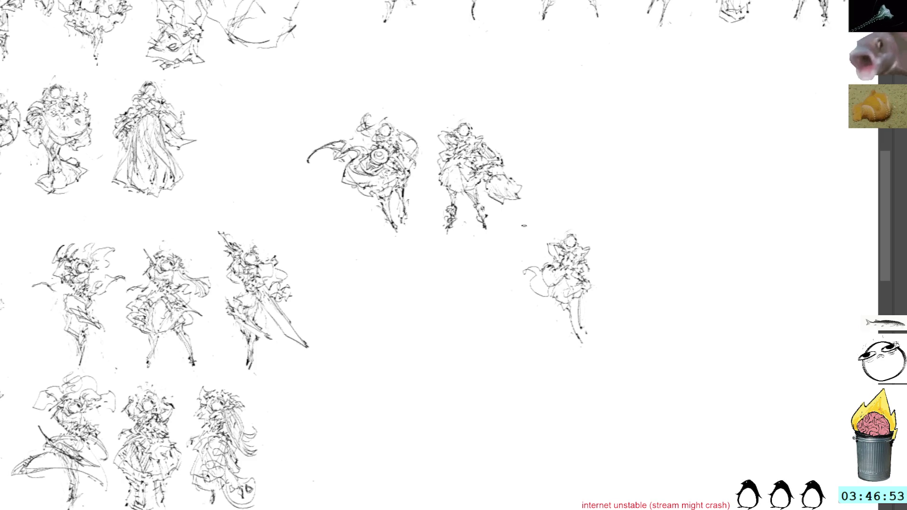
# Step: Add short strokes near the third figure's head and left edge, removing a dashed stroke
pyautogui.moveTo(554, 259); pyautogui.dragTo(560, 257)
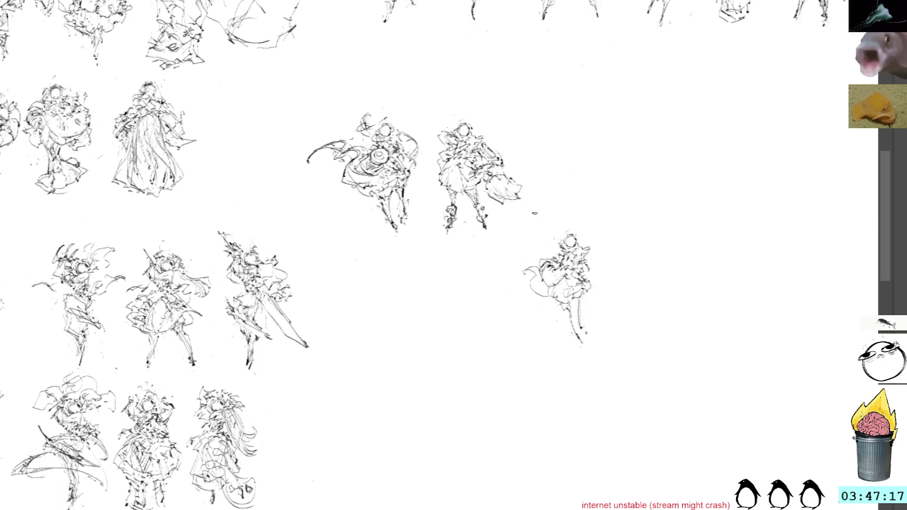
pyautogui.moveTo(531, 261)
pyautogui.mouseDown()
pyautogui.moveTo(523, 279)
pyautogui.moveTo(539, 296)
pyautogui.mouseUp()
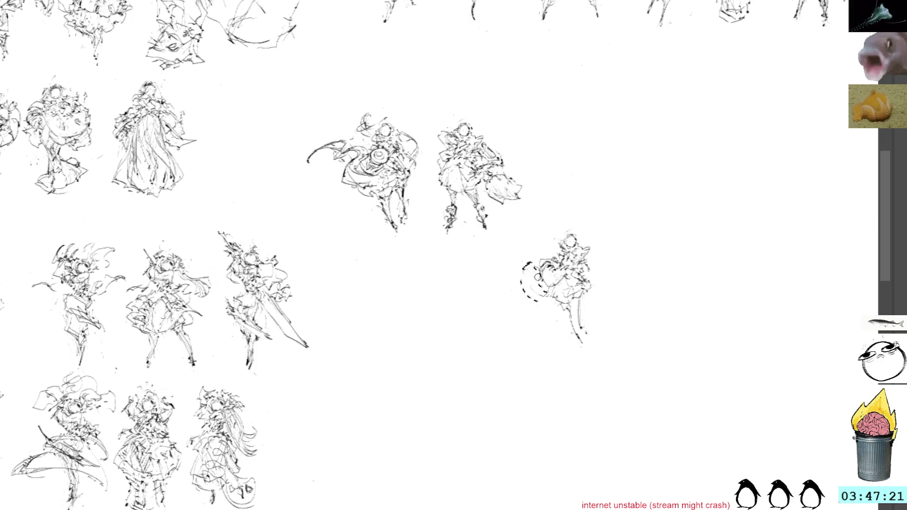
pyautogui.hotkey('ctrl', 'z')
pyautogui.hotkey('ctrl', 'z')
pyautogui.moveTo(535, 258); pyautogui.dragTo(556, 259)
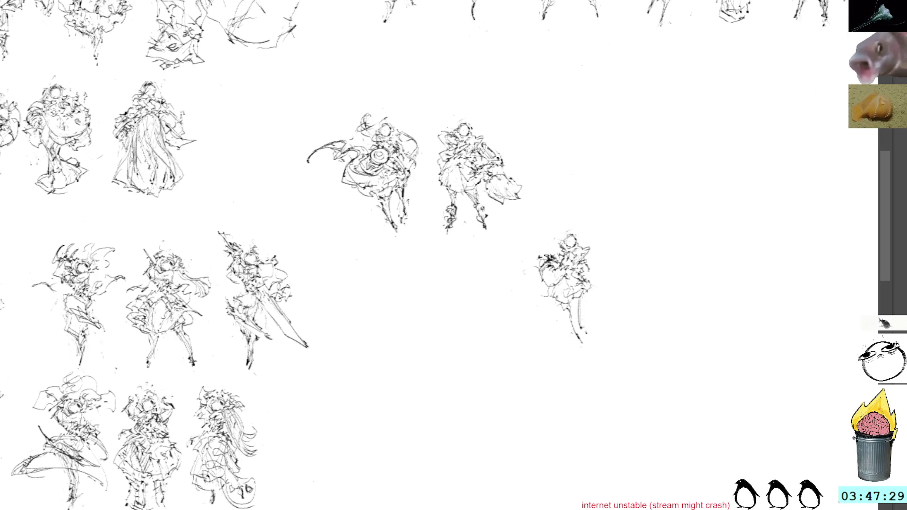
# Step: Sketch a fuller, rounded body mass over the third figure's head and torso
pyautogui.moveTo(539, 257); pyautogui.dragTo(554, 245)
pyautogui.moveTo(548, 249)
pyautogui.mouseDown()
pyautogui.moveTo(563, 245)
pyautogui.moveTo(562, 236)
pyautogui.moveTo(592, 255)
pyautogui.moveTo(591, 279)
pyautogui.mouseUp()
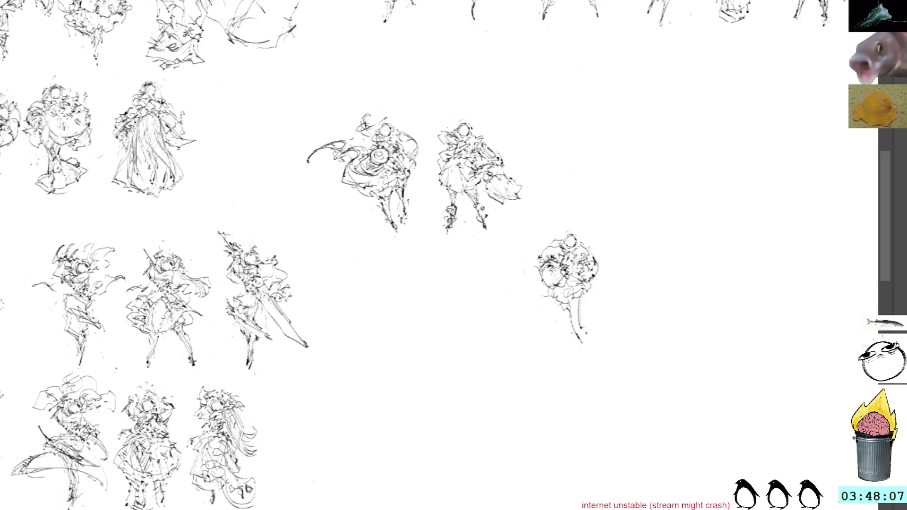
pyautogui.moveTo(540, 284); pyautogui.dragTo(593, 299)
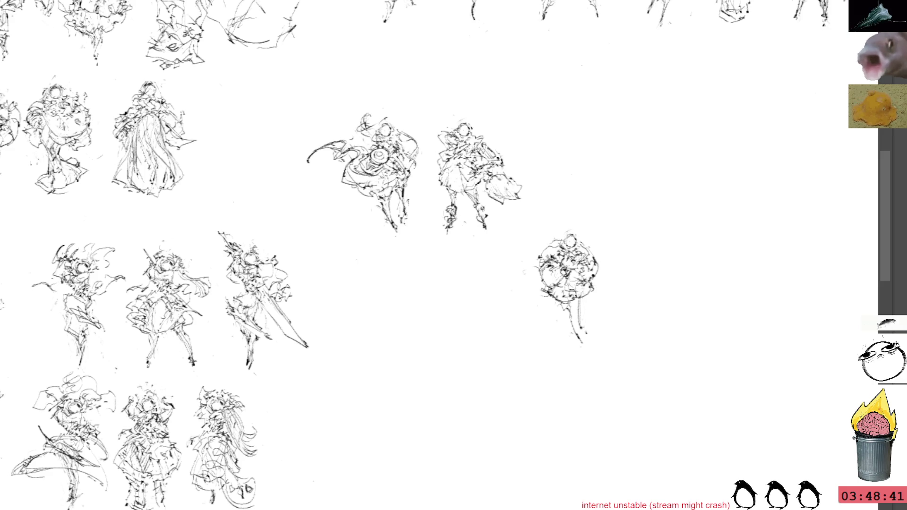
pyautogui.hotkey('ctrl', 't')
pyautogui.press('Escape')
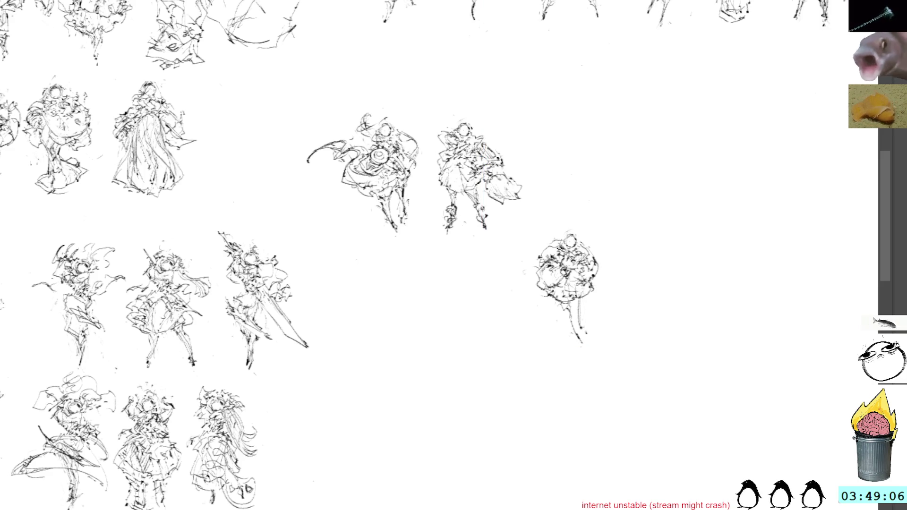
pyautogui.moveTo(562, 216)
pyautogui.mouseDown()
pyautogui.moveTo(594, 219)
pyautogui.moveTo(565, 216)
pyautogui.mouseUp()
# Step: Move the third figure left, directly beneath the first figure of the pair
pyautogui.hotkey('ctrl', 't')
pyautogui.moveTo(585, 280); pyautogui.dragTo(400, 282)
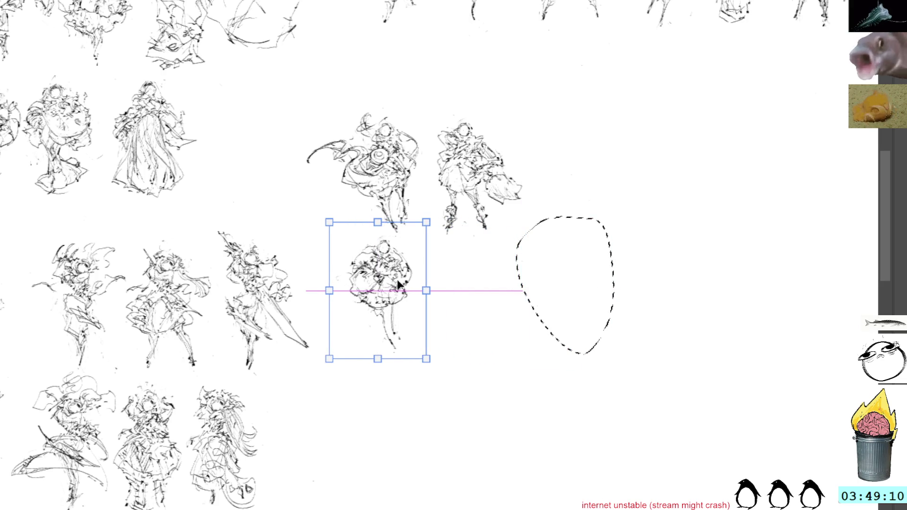
pyautogui.hscroll(-3, 633, 36)
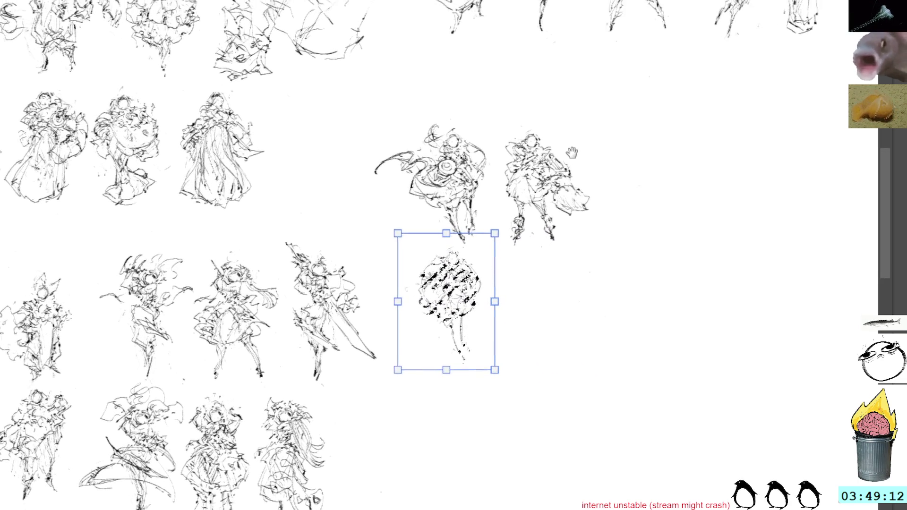
pyautogui.press('Return')
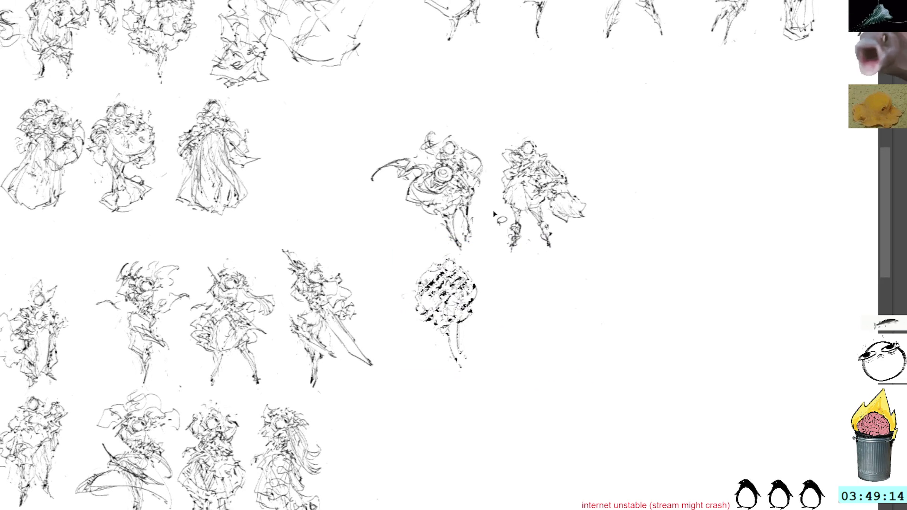
pyautogui.scroll(-3, 481, 204)
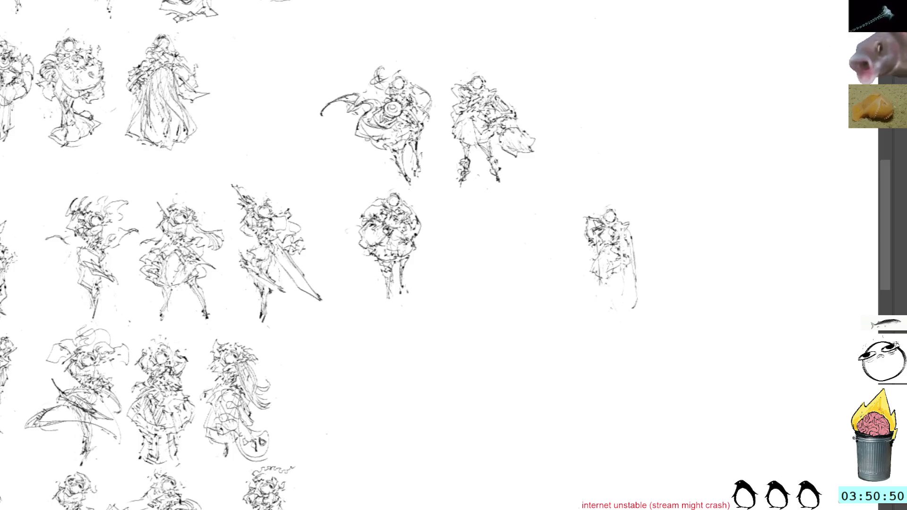
# Step: Sketch the new standing figure's upper body and long legs right of the thumbnails
pyautogui.moveTo(585, 235)
pyautogui.mouseDown()
pyautogui.moveTo(578, 249)
pyautogui.moveTo(591, 254)
pyautogui.moveTo(581, 251)
pyautogui.moveTo(638, 235)
pyautogui.moveTo(617, 224)
pyautogui.moveTo(631, 257)
pyautogui.moveTo(594, 270)
pyautogui.moveTo(601, 279)
pyautogui.moveTo(632, 259)
pyautogui.mouseUp()
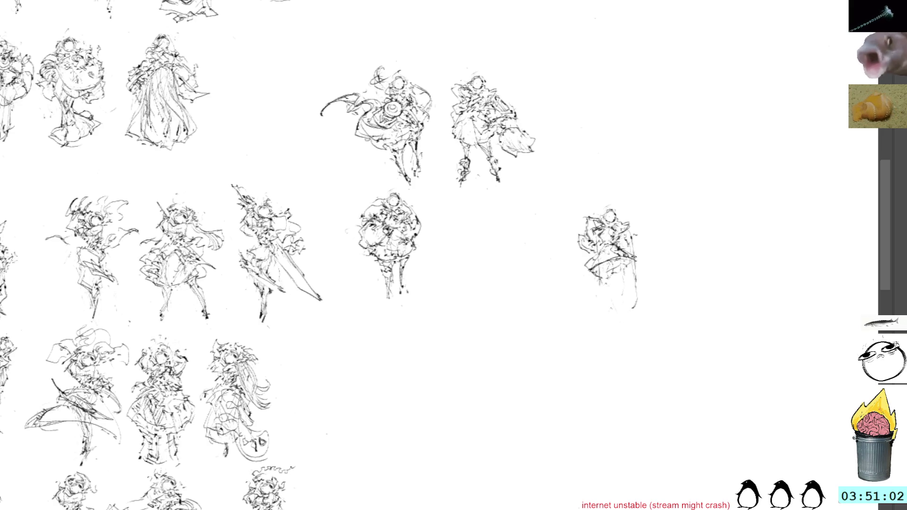
pyautogui.moveTo(615, 242); pyautogui.dragTo(621, 250)
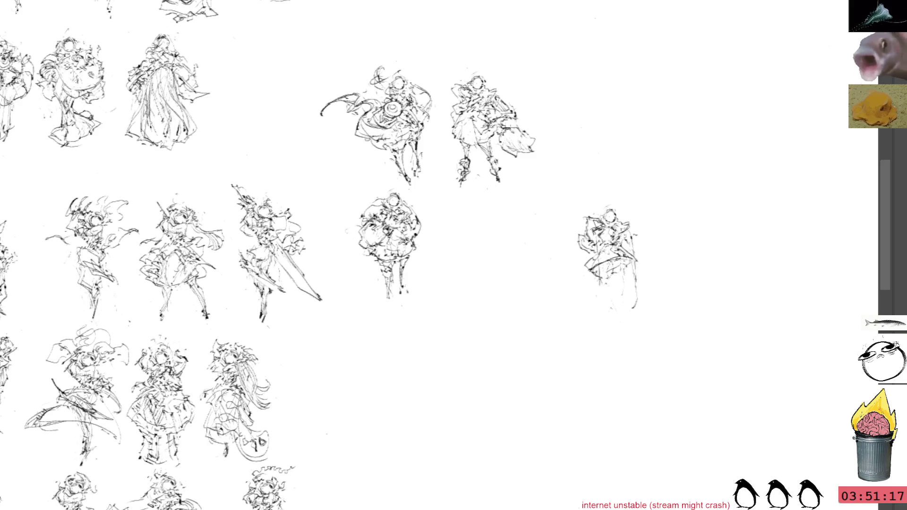
pyautogui.moveTo(614, 277); pyautogui.dragTo(607, 320)
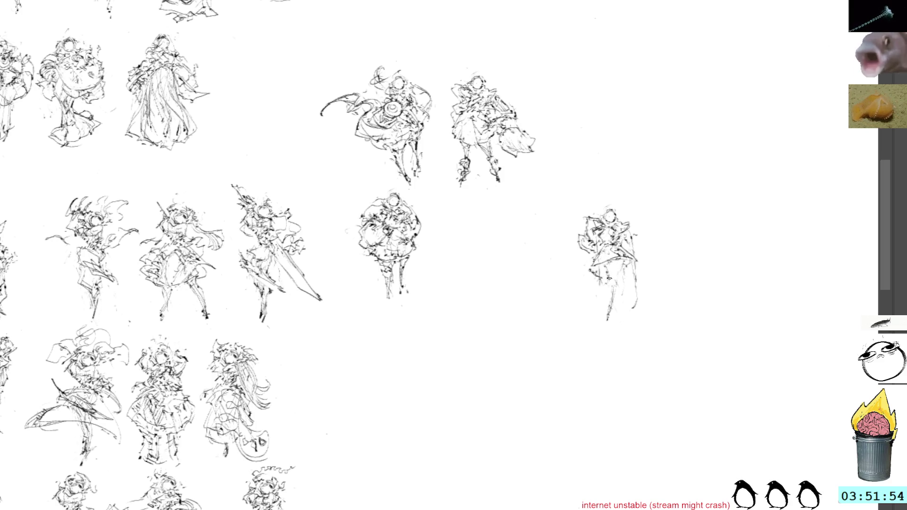
pyautogui.moveTo(618, 268); pyautogui.dragTo(609, 322)
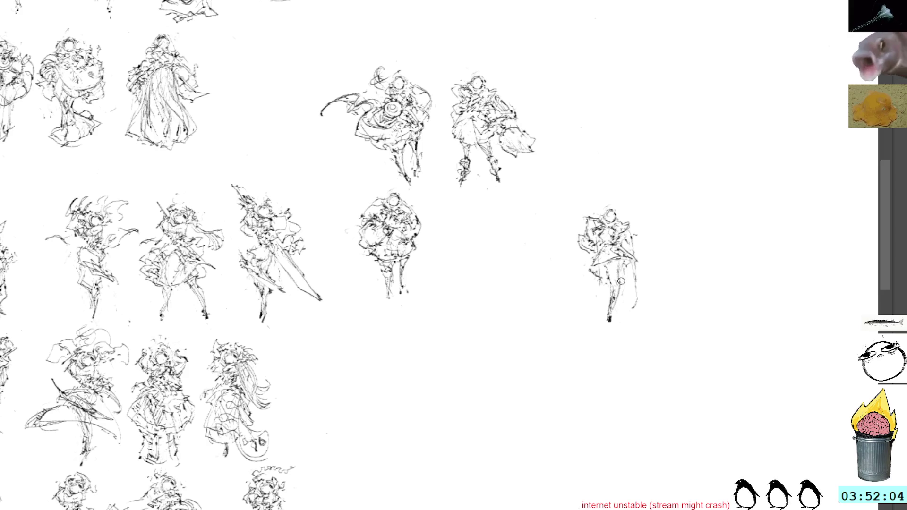
pyautogui.moveTo(620, 280); pyautogui.dragTo(615, 301)
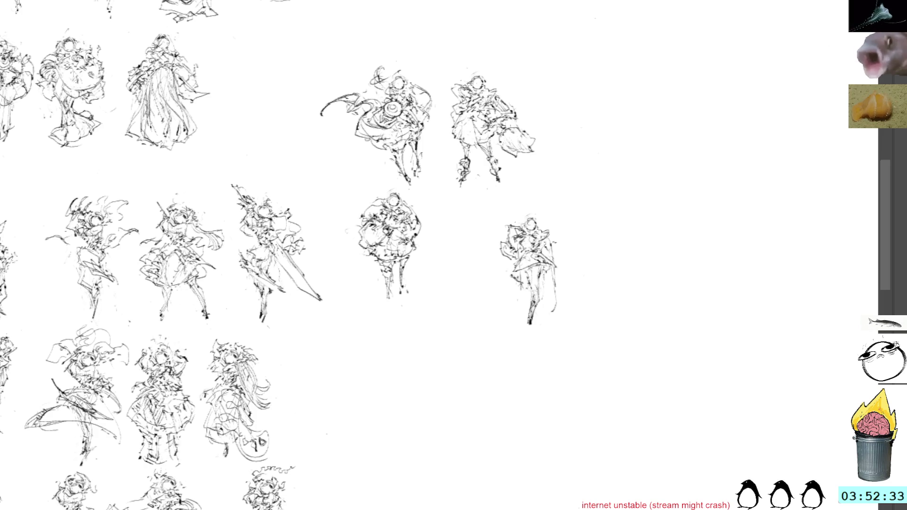
# Step: Add dark marks at the newest figure's shoulder, arm and hip, dropping a stray curve
pyautogui.moveTo(523, 277); pyautogui.dragTo(520, 290)
pyautogui.hotkey('ctrl', 'z')
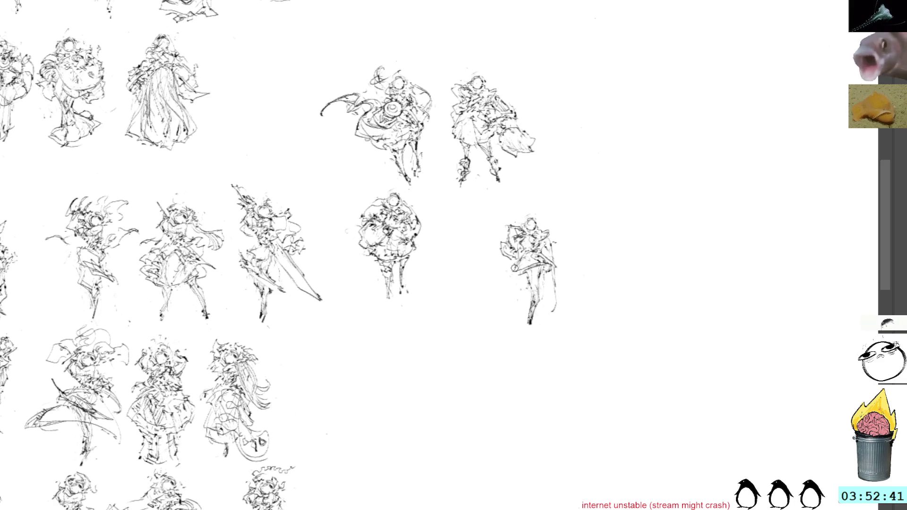
pyautogui.moveTo(545, 231); pyautogui.dragTo(558, 238)
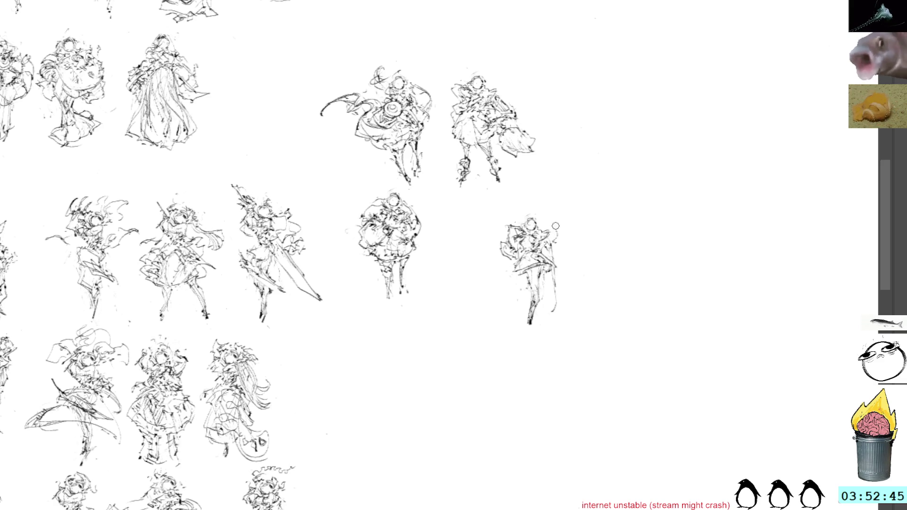
pyautogui.moveTo(547, 232); pyautogui.dragTo(553, 239)
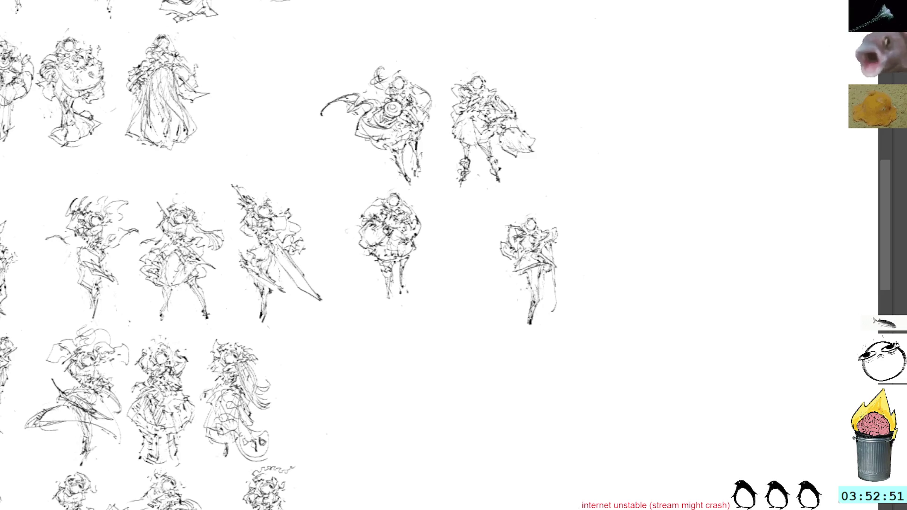
pyautogui.moveTo(503, 260); pyautogui.dragTo(516, 267)
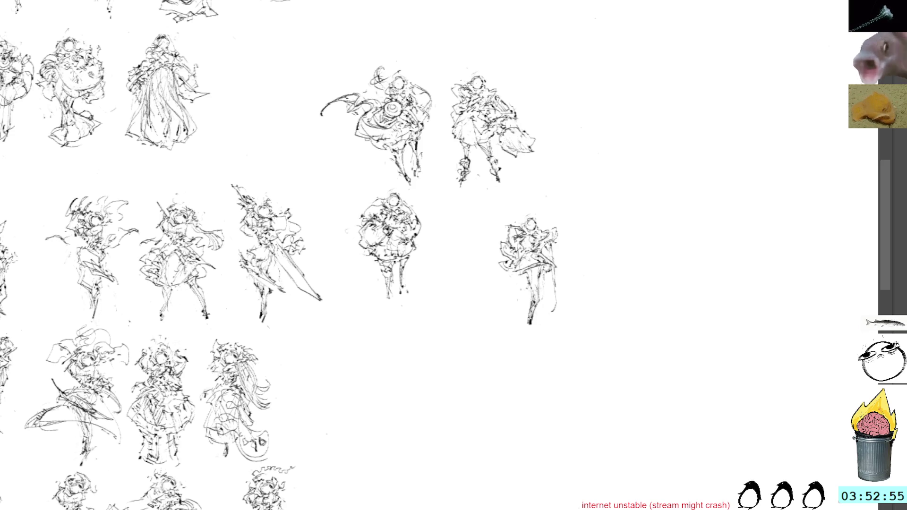
pyautogui.moveTo(536, 236); pyautogui.dragTo(557, 257)
pyautogui.moveTo(510, 278); pyautogui.dragTo(520, 283)
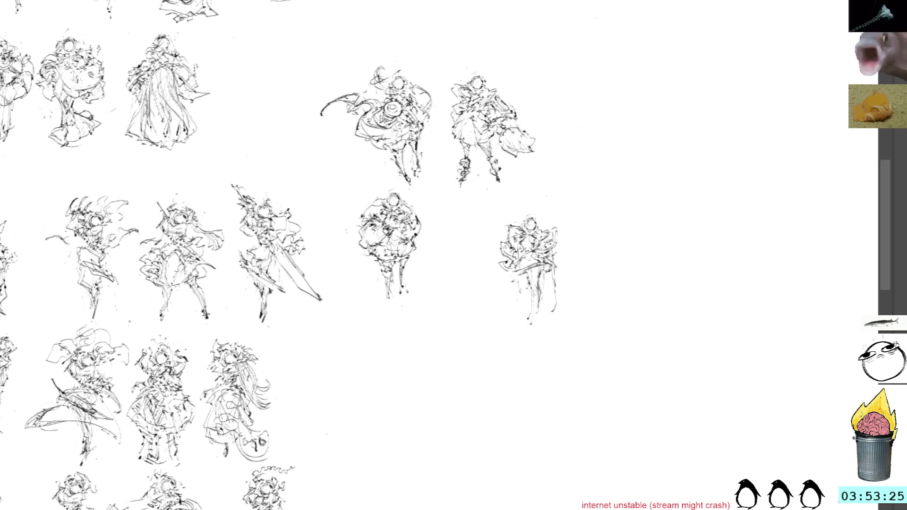
pyautogui.hotkey('ctrl', 't')
# Step: Place the fourth figure directly beneath the round-skirted sketch and add small strokes at its lower left
pyautogui.moveTo(536, 273)
pyautogui.mouseDown()
pyautogui.moveTo(406, 343)
pyautogui.moveTo(396, 364)
pyautogui.mouseUp()
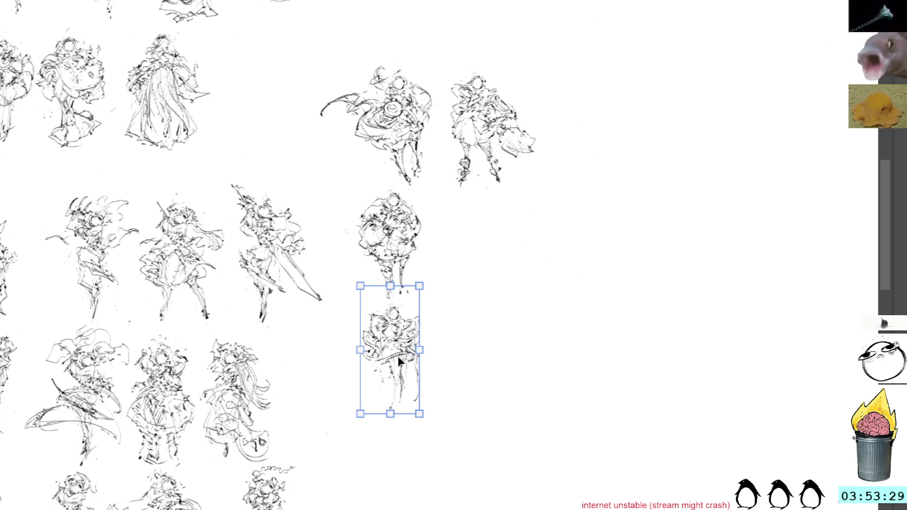
pyautogui.press('Return')
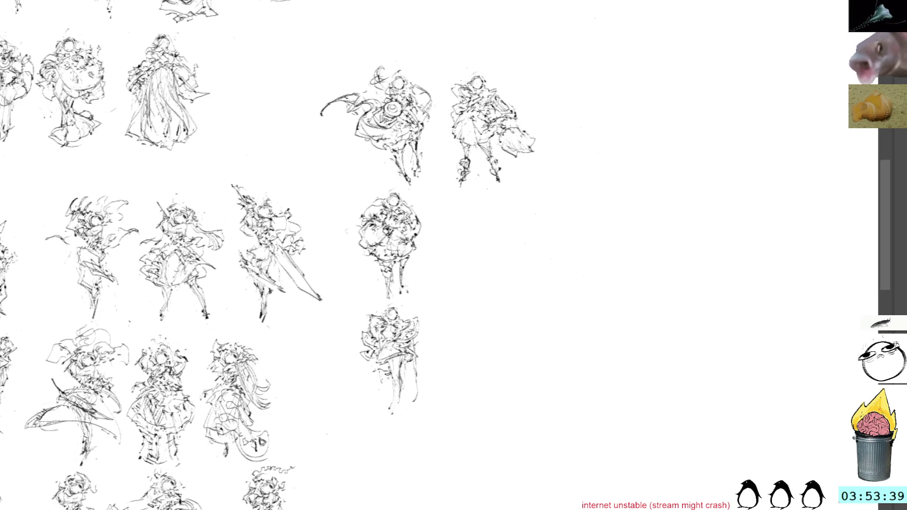
pyautogui.moveTo(382, 381); pyautogui.dragTo(364, 407)
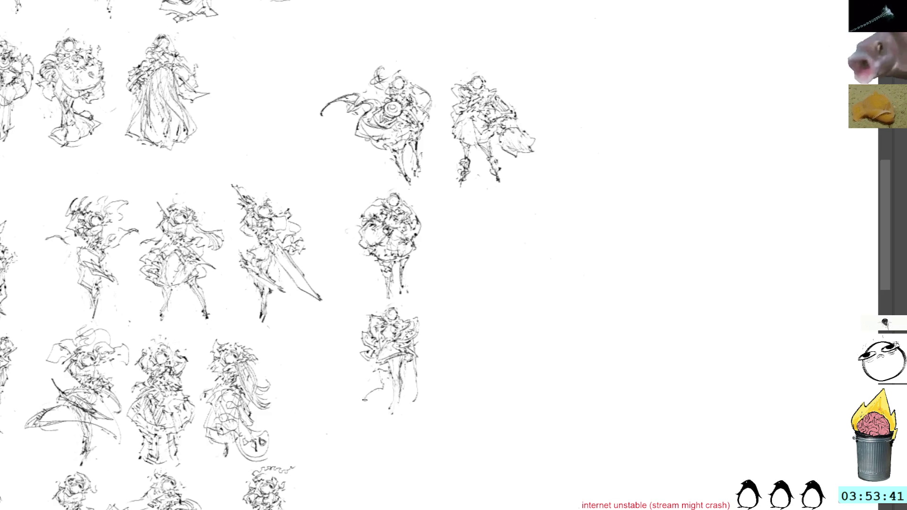
pyautogui.hotkey('ctrl', 'z')
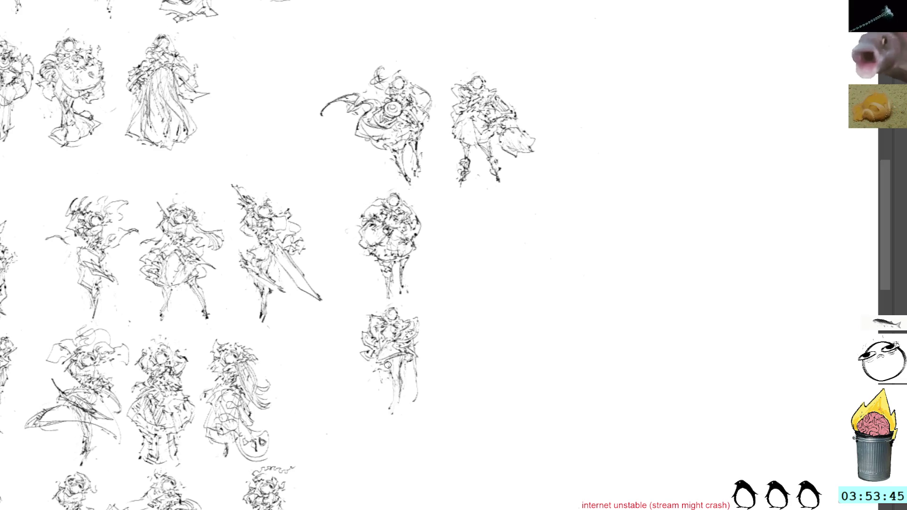
pyautogui.moveTo(390, 372)
pyautogui.mouseDown()
pyautogui.moveTo(363, 393)
pyautogui.moveTo(389, 382)
pyautogui.mouseUp()
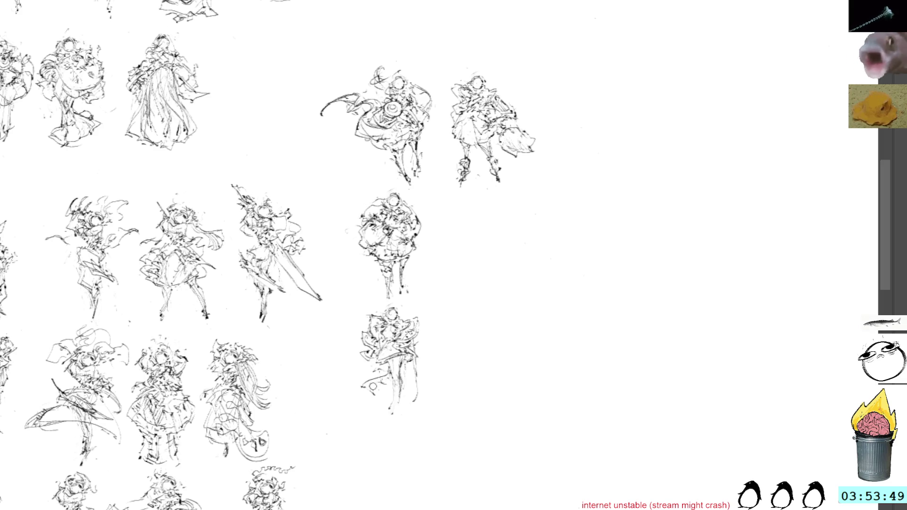
pyautogui.moveTo(382, 377); pyautogui.dragTo(359, 387)
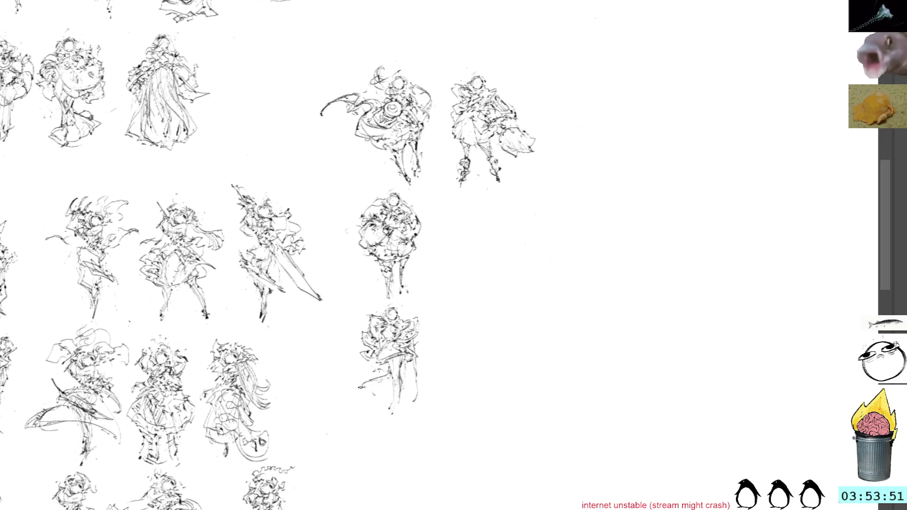
pyautogui.moveTo(626, 171); pyautogui.dragTo(598, 186)
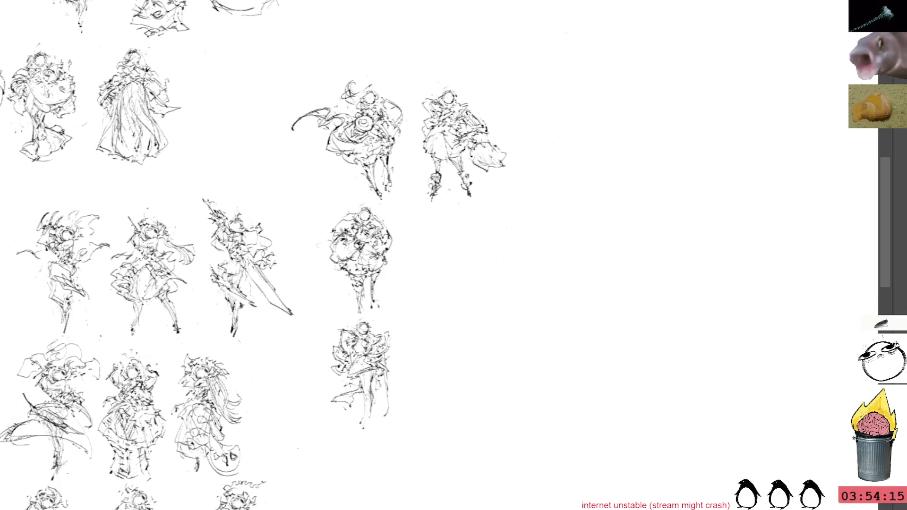
# Step: Add short strokes near the moved figure's feet, then paste a fifth figure sketch into the open space
pyautogui.moveTo(428, 336); pyautogui.dragTo(494, 263)
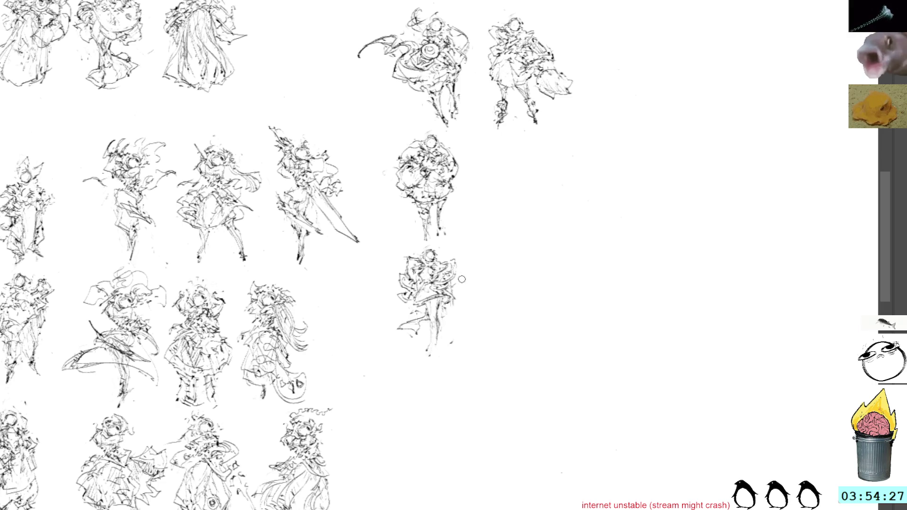
pyautogui.moveTo(415, 320)
pyautogui.mouseDown()
pyautogui.moveTo(392, 324)
pyautogui.moveTo(395, 313)
pyautogui.mouseUp()
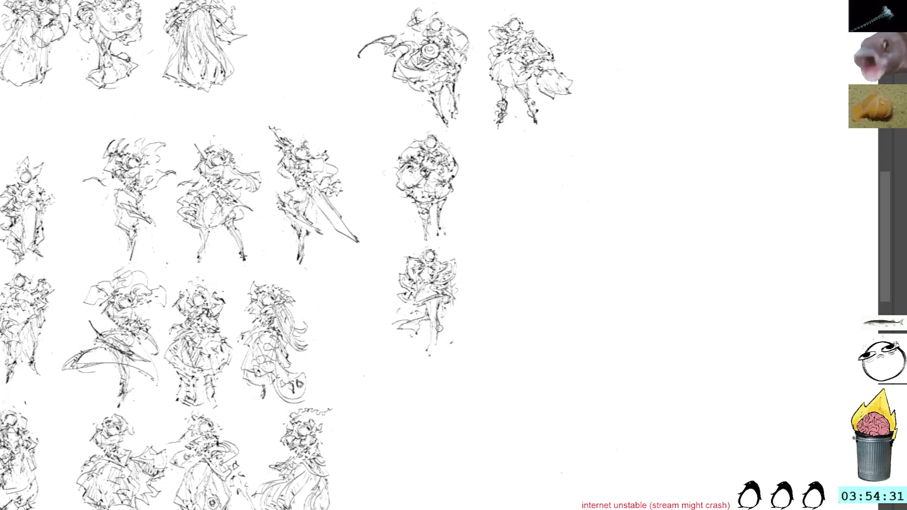
pyautogui.moveTo(429, 341); pyautogui.dragTo(435, 343)
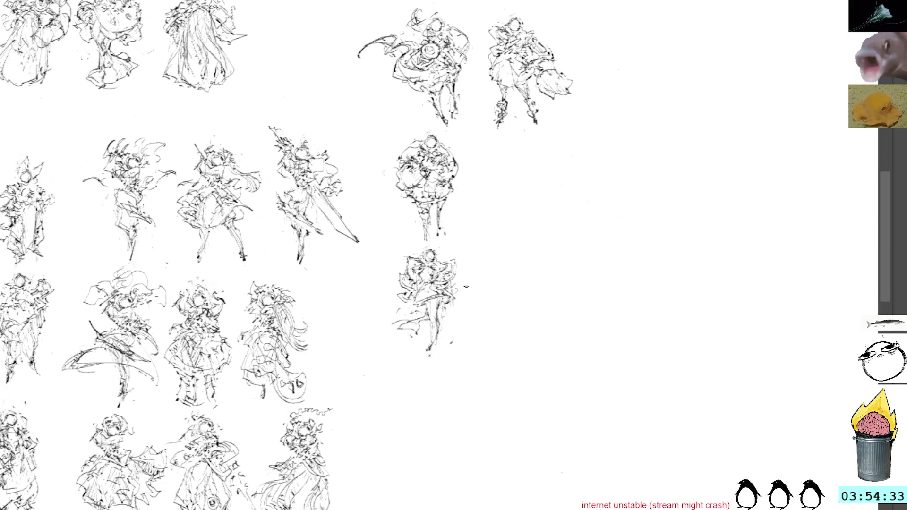
pyautogui.moveTo(630, 156)
pyautogui.mouseDown()
pyautogui.moveTo(572, 172)
pyautogui.moveTo(570, 198)
pyautogui.mouseUp()
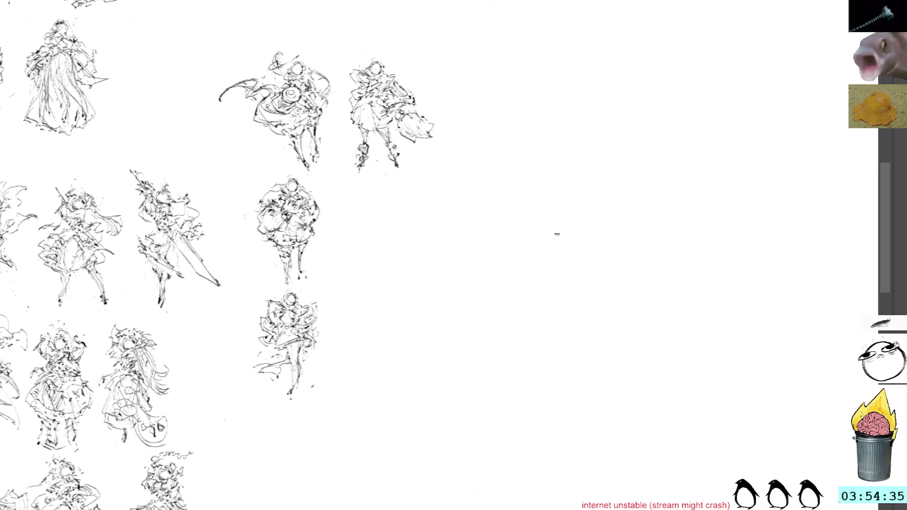
pyautogui.hotkey('ctrl', 'v')
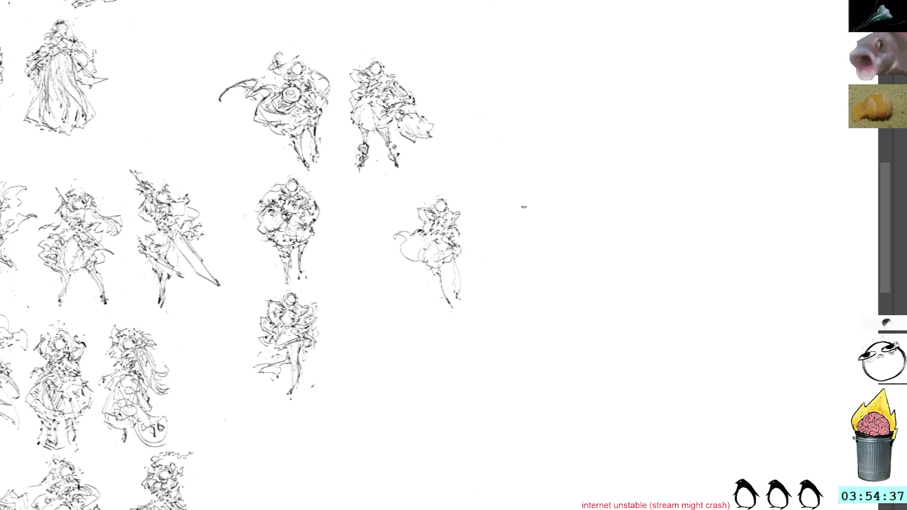
# Step: Reposition the pasted figure to the right and slightly down
pyautogui.hotkey('ctrl', 't')
pyautogui.moveTo(457, 247); pyautogui.dragTo(544, 271)
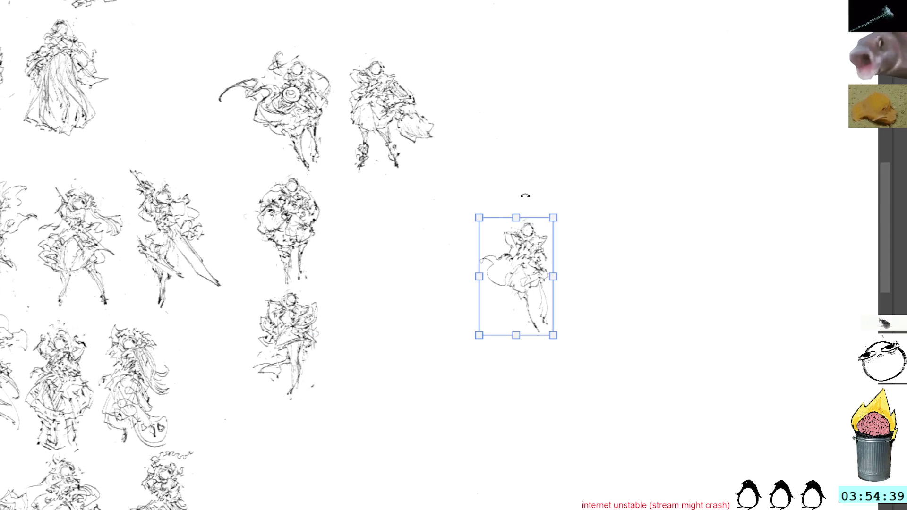
pyautogui.press('Return')
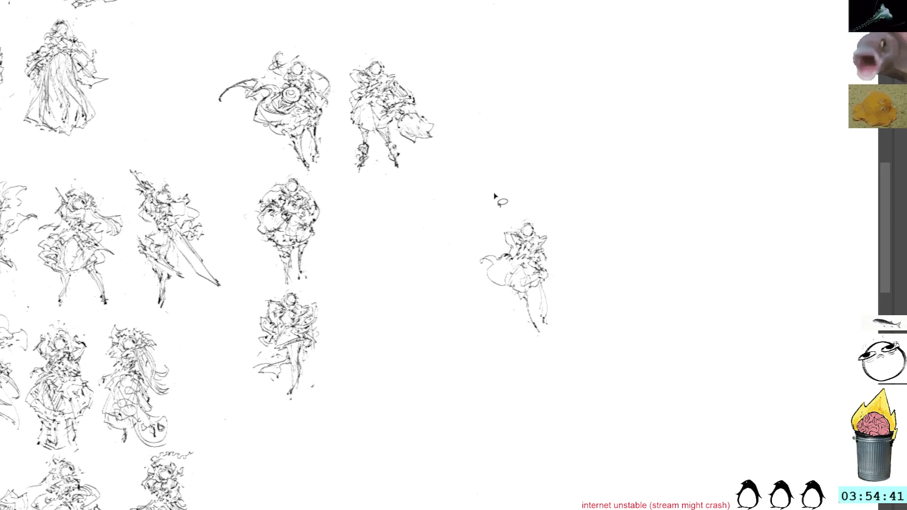
# Step: Redraw the figure's legs with broken lines and add skirt strokes plus a hem line
pyautogui.moveTo(513, 245)
pyautogui.mouseDown()
pyautogui.moveTo(494, 236)
pyautogui.moveTo(510, 255)
pyautogui.mouseUp()
pyautogui.hotkey('ctrl', 'z')
pyautogui.hotkey('ctrl', 'z')
pyautogui.hotkey('ctrl', 'z')
pyautogui.hotkey('ctrl', 'z')
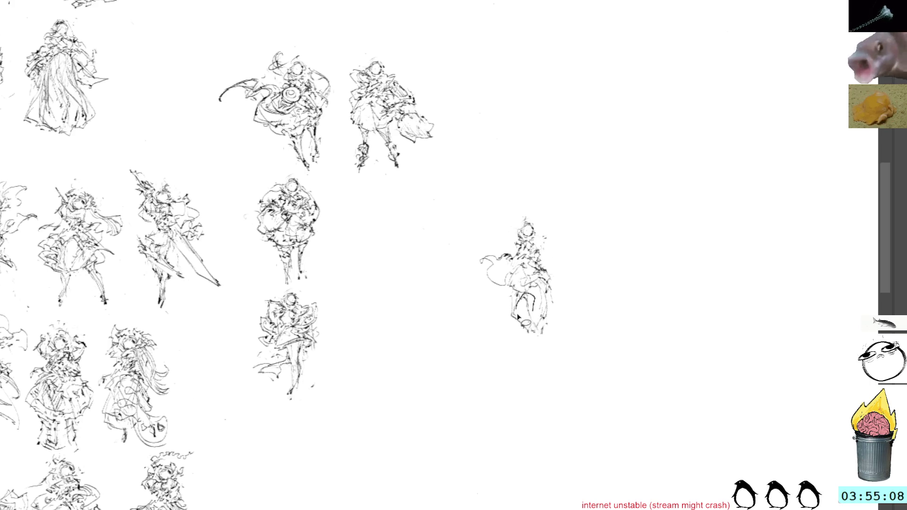
pyautogui.moveTo(518, 317); pyautogui.dragTo(538, 330)
pyautogui.moveTo(527, 295); pyautogui.dragTo(534, 326)
pyautogui.hotkey('ctrl', 'z')
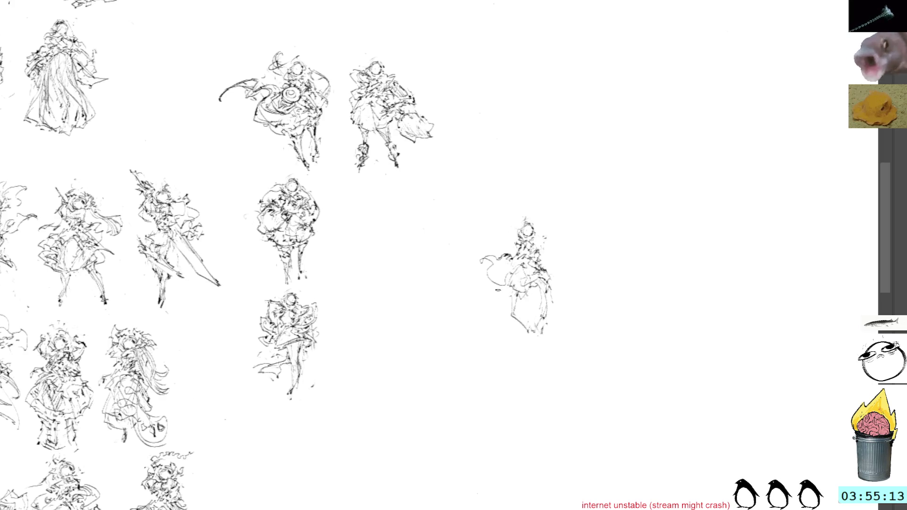
pyautogui.moveTo(547, 288); pyautogui.dragTo(559, 313)
pyautogui.moveTo(510, 293); pyautogui.dragTo(506, 315)
pyautogui.moveTo(512, 314); pyautogui.dragTo(534, 316)
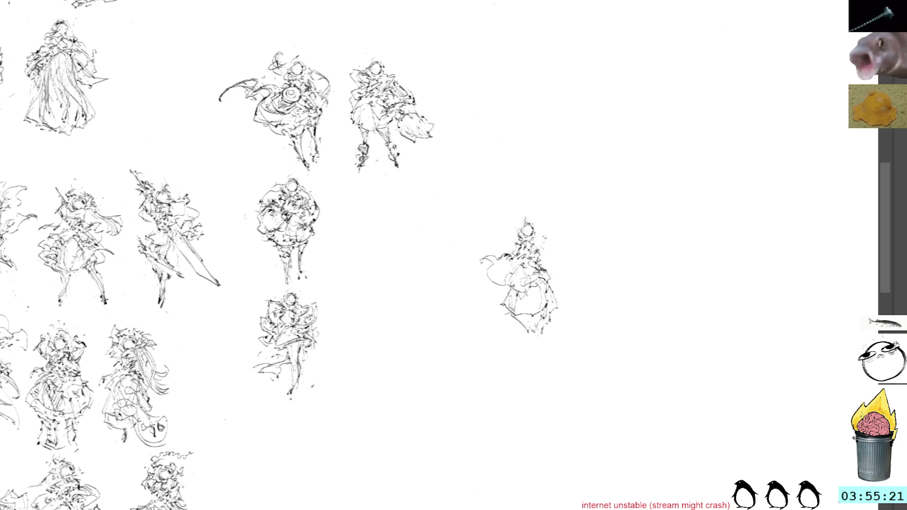
pyautogui.moveTo(507, 307)
pyautogui.mouseDown()
pyautogui.moveTo(505, 328)
pyautogui.moveTo(524, 332)
pyautogui.moveTo(513, 322)
pyautogui.moveTo(531, 322)
pyautogui.mouseUp()
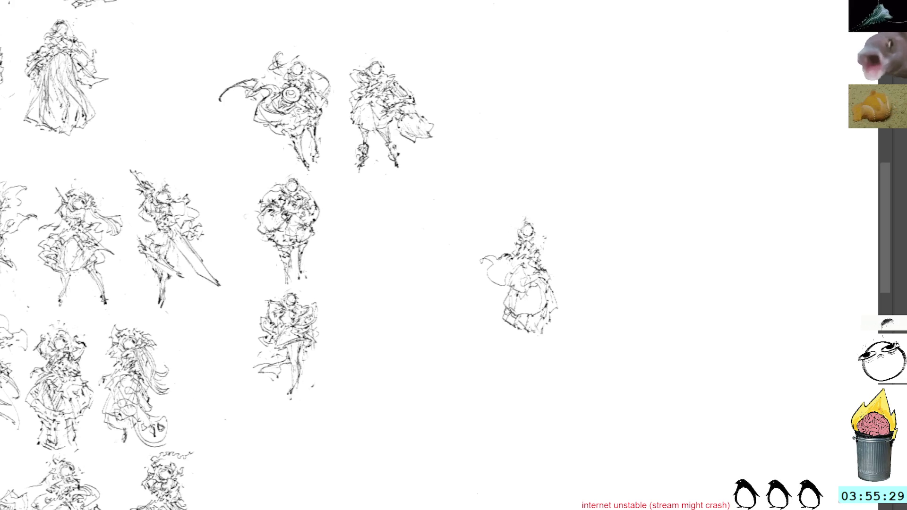
pyautogui.moveTo(515, 320); pyautogui.dragTo(505, 324)
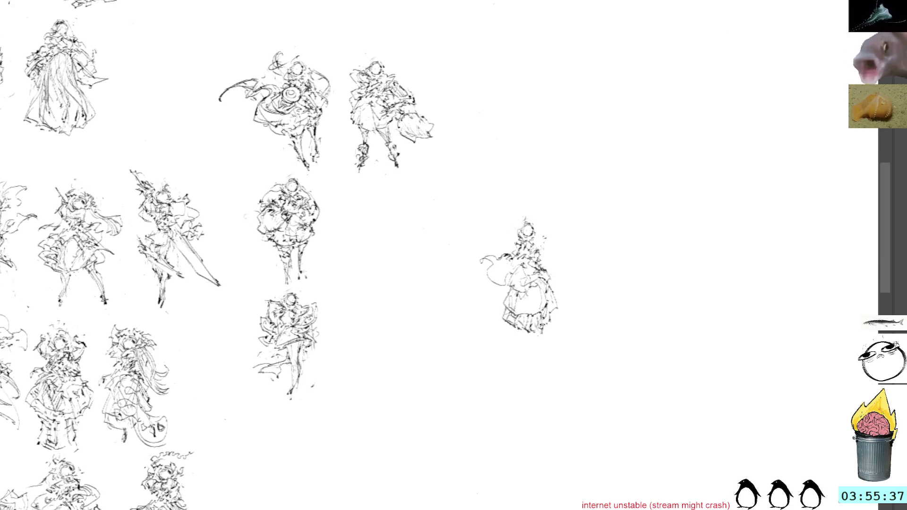
# Step: Darken the figure with extra strokes along its left side, right side and body
pyautogui.moveTo(503, 255); pyautogui.dragTo(461, 250)
pyautogui.click(569, 327)
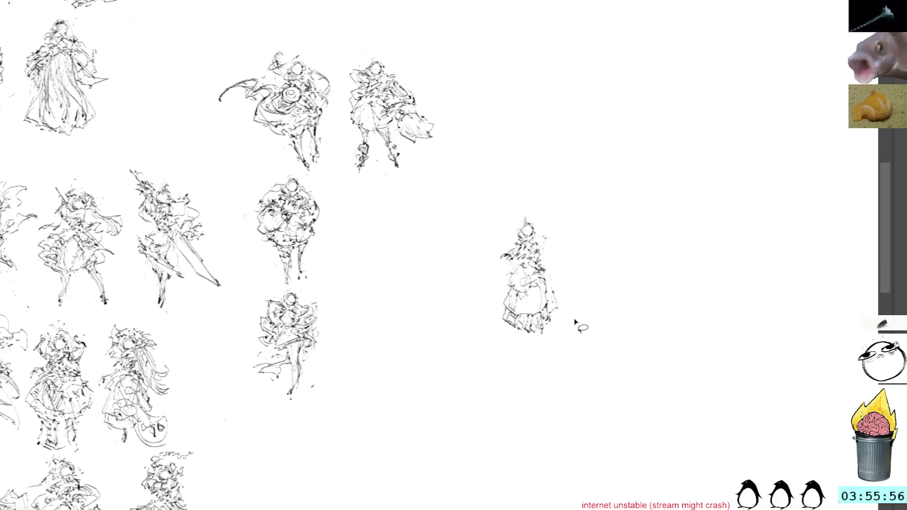
pyautogui.moveTo(577, 210); pyautogui.dragTo(586, 244)
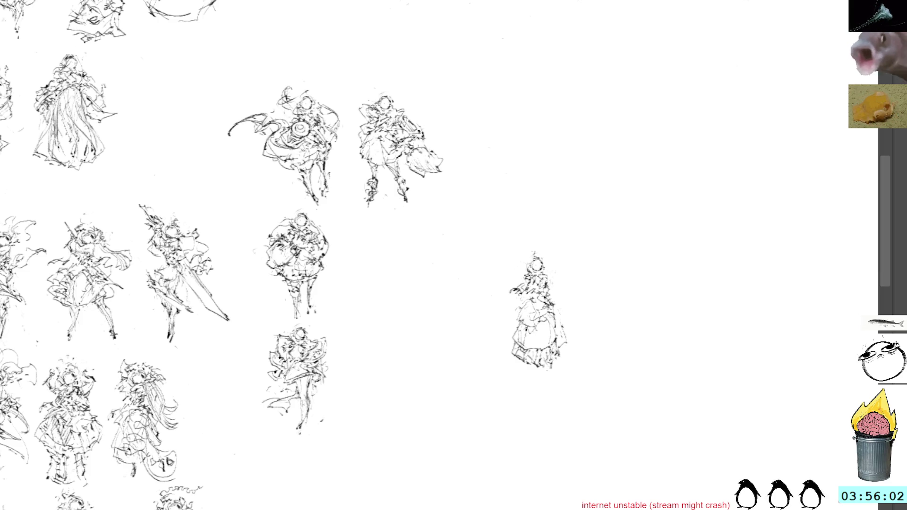
pyautogui.moveTo(520, 296); pyautogui.dragTo(504, 328)
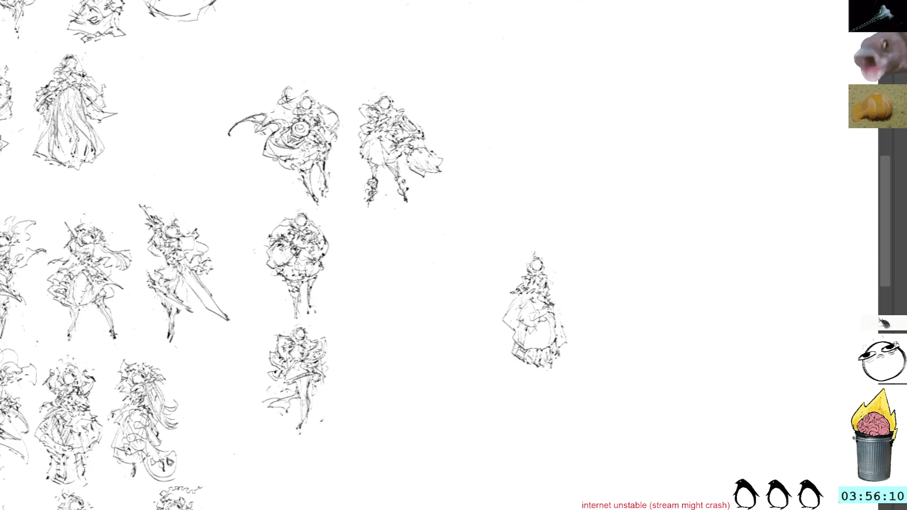
pyautogui.moveTo(554, 289); pyautogui.dragTo(560, 303)
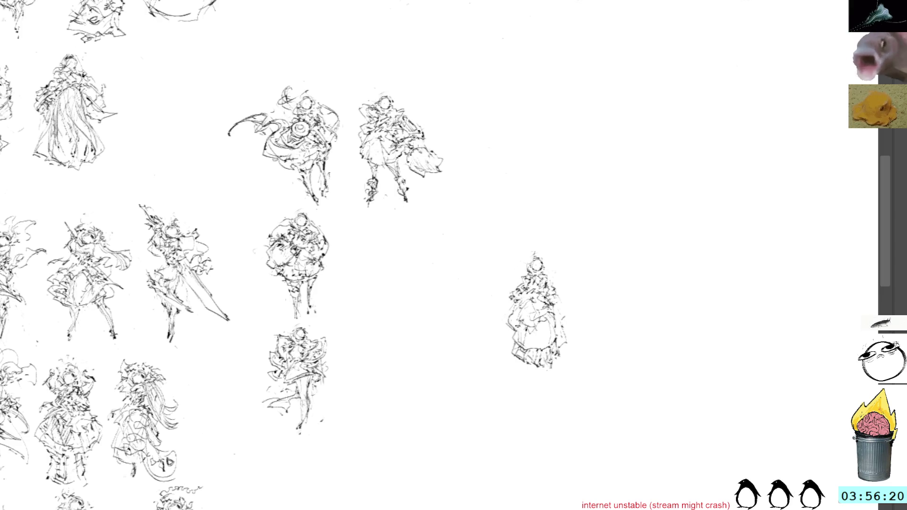
pyautogui.moveTo(560, 300)
pyautogui.mouseDown()
pyautogui.moveTo(559, 322)
pyautogui.moveTo(510, 343)
pyautogui.mouseUp()
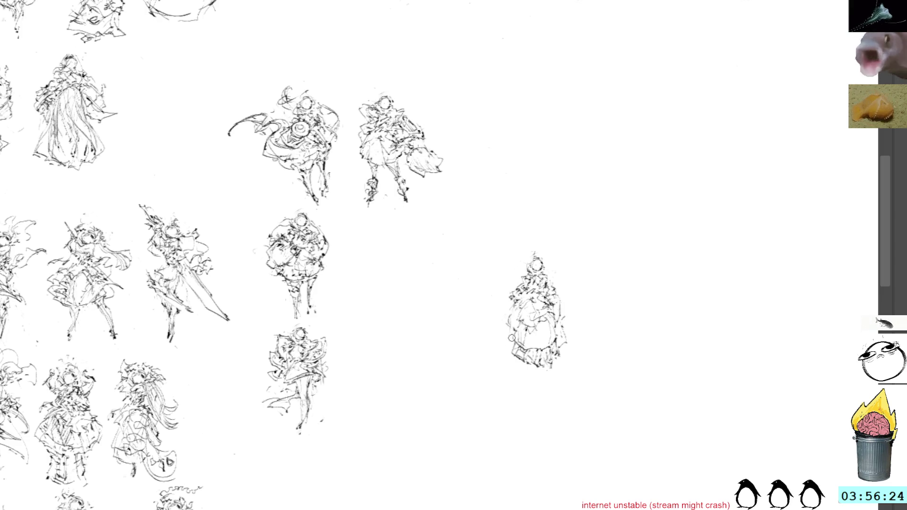
pyautogui.moveTo(512, 304)
pyautogui.mouseDown()
pyautogui.moveTo(525, 348)
pyautogui.moveTo(526, 317)
pyautogui.mouseUp()
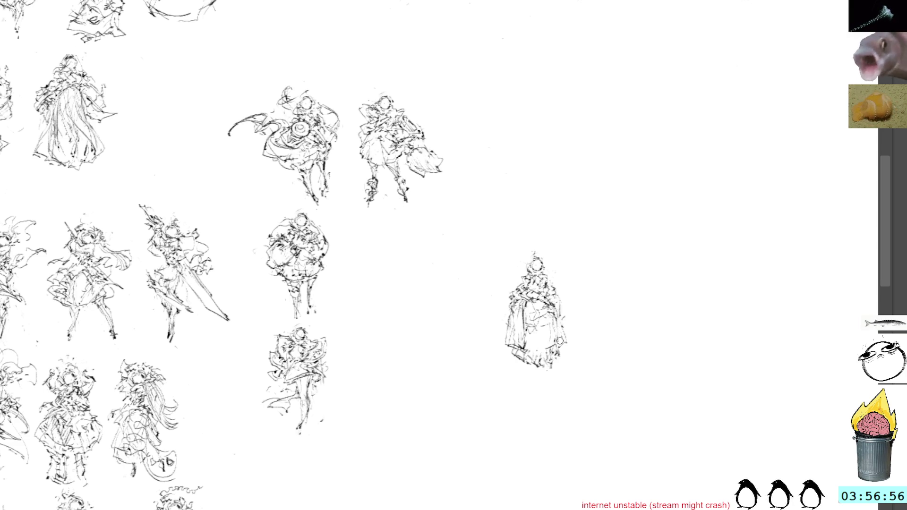
pyautogui.moveTo(555, 326); pyautogui.dragTo(556, 347)
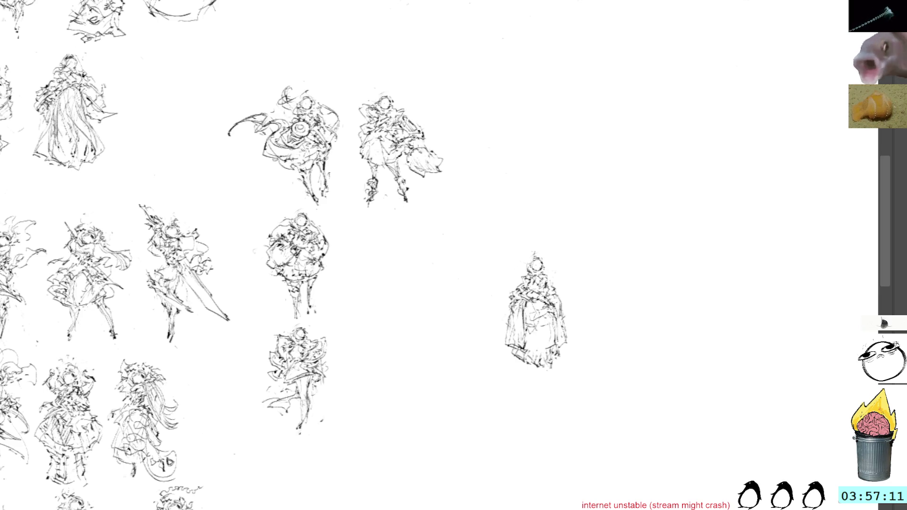
# Step: Move the lone figure beside the round figure in the middle group
pyautogui.moveTo(542, 317)
pyautogui.mouseDown()
pyautogui.moveTo(378, 268)
pyautogui.moveTo(381, 277)
pyautogui.mouseUp()
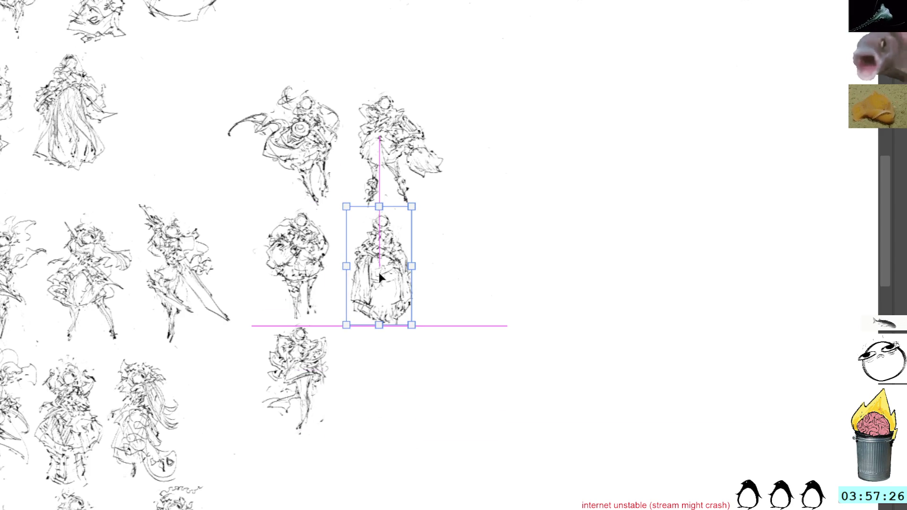
pyautogui.moveTo(381, 274); pyautogui.dragTo(377, 268)
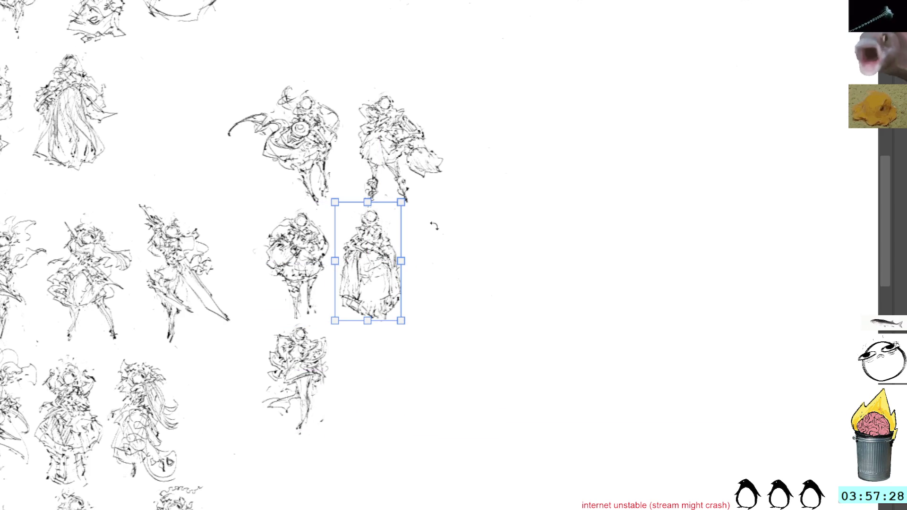
pyautogui.press('Return')
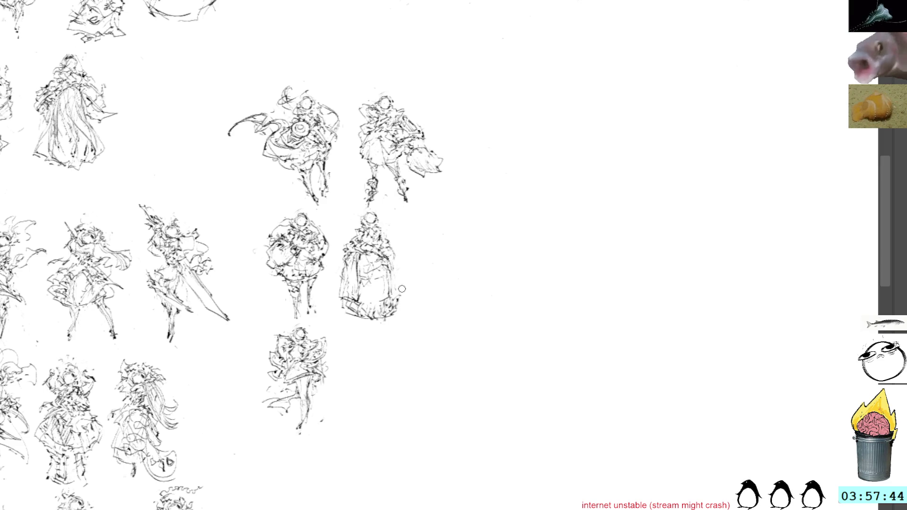
# Step: Add edge strokes to the moved figure and begin a new figure's shoulder and arm on the right
pyautogui.moveTo(391, 251); pyautogui.dragTo(402, 298)
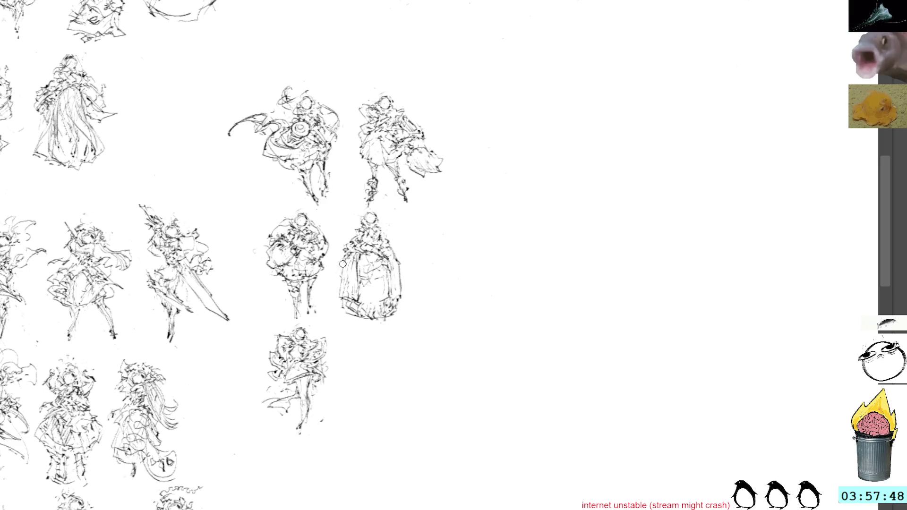
pyautogui.moveTo(335, 287); pyautogui.dragTo(338, 293)
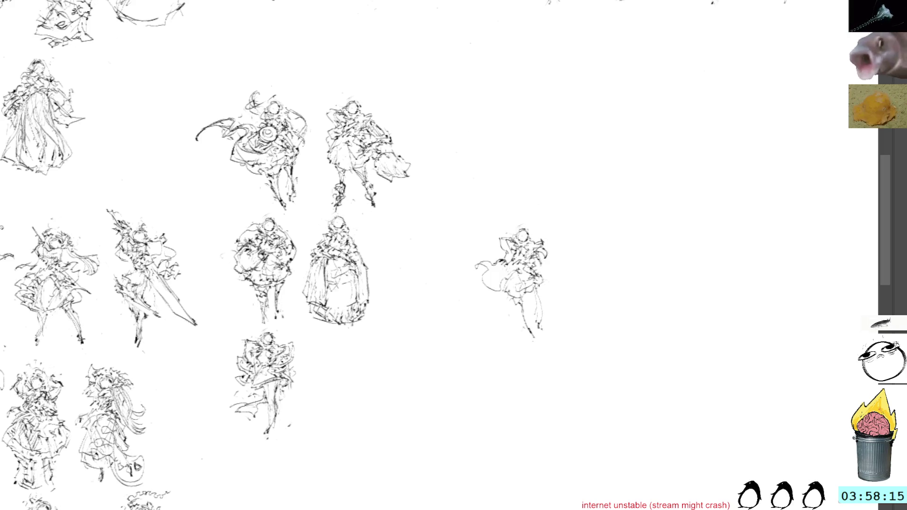
pyautogui.moveTo(534, 253)
pyautogui.mouseDown()
pyautogui.moveTo(557, 256)
pyautogui.moveTo(548, 276)
pyautogui.moveTo(544, 263)
pyautogui.moveTo(579, 273)
pyautogui.moveTo(519, 303)
pyautogui.mouseUp()
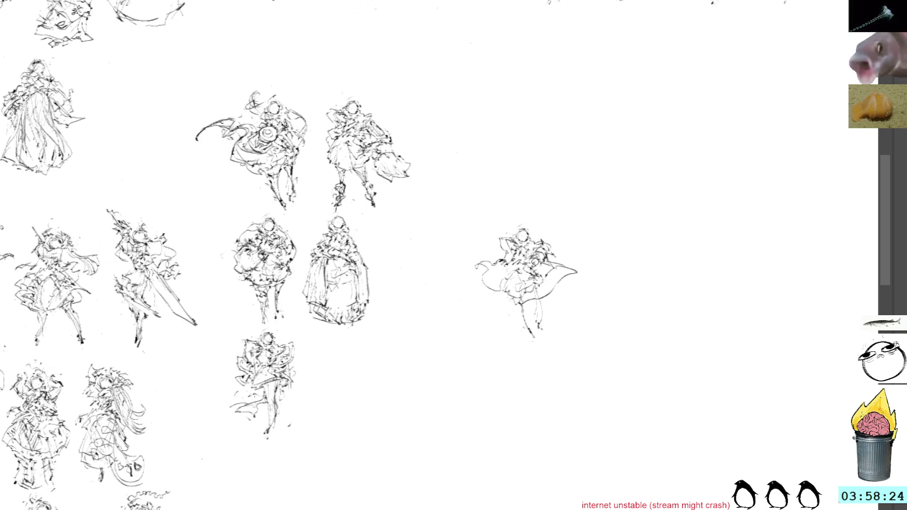
# Step: Extend the new figure's cape edge and rework the strokes on its left side
pyautogui.moveTo(548, 243); pyautogui.dragTo(533, 252)
pyautogui.hotkey('ctrl', 'z')
pyautogui.hotkey('ctrl', 'z')
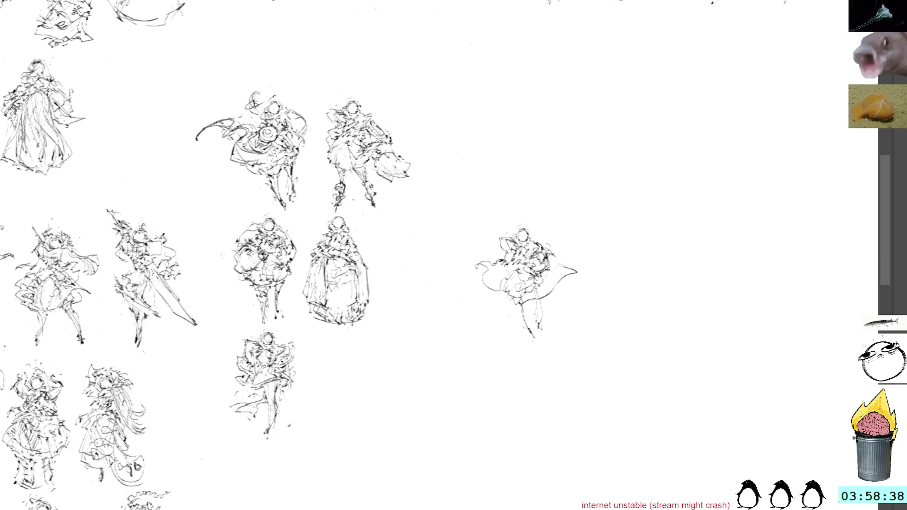
pyautogui.moveTo(572, 269); pyautogui.dragTo(568, 284)
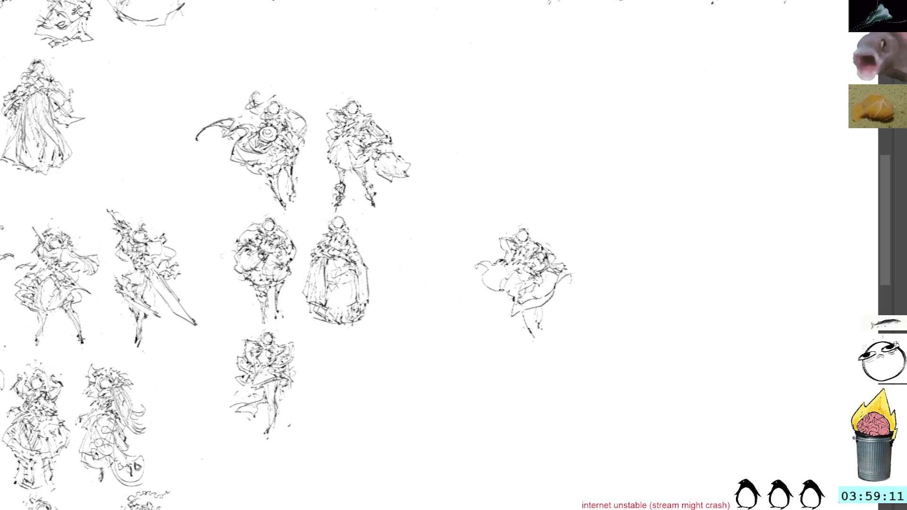
pyautogui.moveTo(514, 284); pyautogui.dragTo(492, 297)
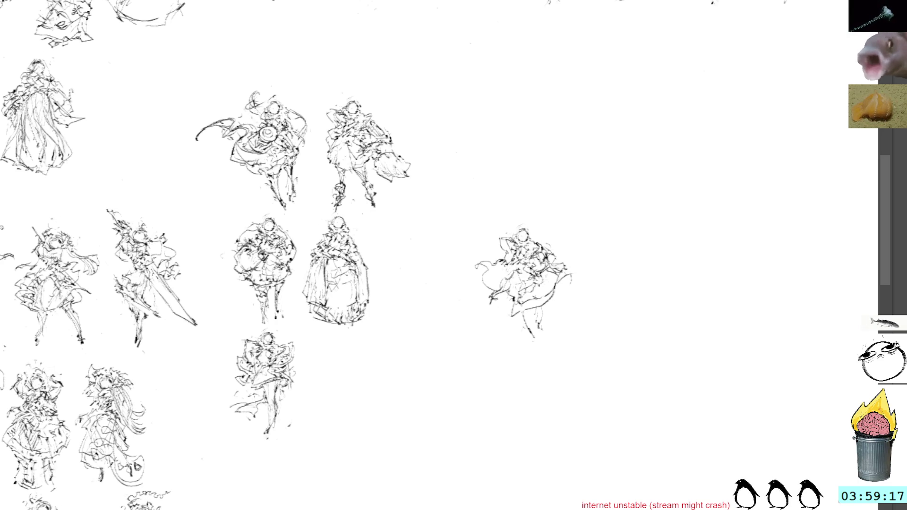
pyautogui.moveTo(547, 309)
pyautogui.mouseDown()
pyautogui.moveTo(539, 330)
pyautogui.moveTo(544, 309)
pyautogui.mouseUp()
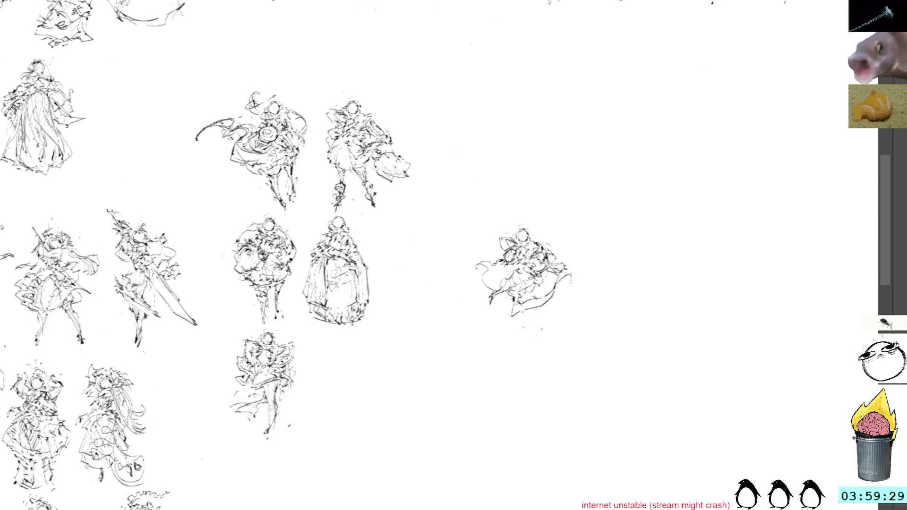
pyautogui.moveTo(506, 232); pyautogui.dragTo(493, 251)
pyautogui.hotkey('ctrl', 'z')
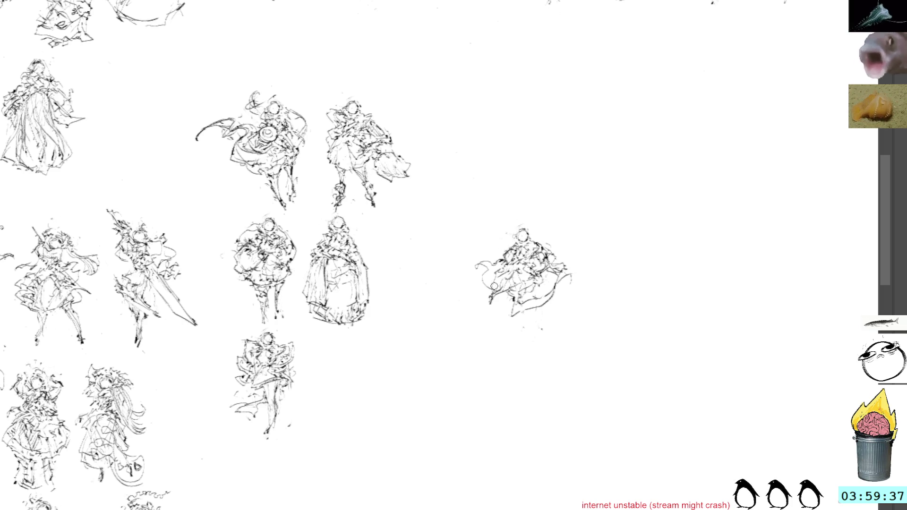
pyautogui.moveTo(489, 264); pyautogui.dragTo(505, 282)
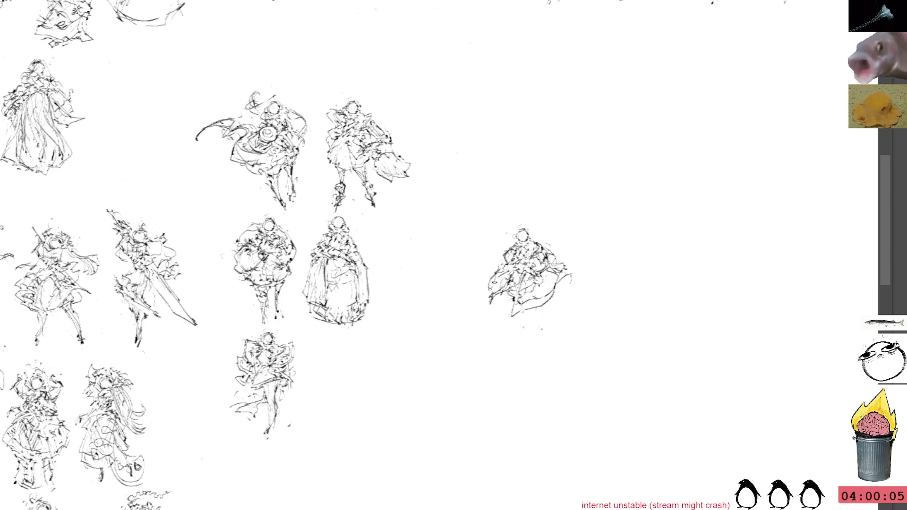
# Step: Sketch curved hair above the figure's head, legs below the cape, and chest strokes
pyautogui.moveTo(508, 238)
pyautogui.mouseDown()
pyautogui.moveTo(529, 224)
pyautogui.moveTo(548, 231)
pyautogui.moveTo(520, 241)
pyautogui.moveTo(548, 248)
pyautogui.mouseUp()
pyautogui.moveTo(555, 215)
pyautogui.mouseDown()
pyautogui.moveTo(536, 204)
pyautogui.moveTo(553, 216)
pyautogui.moveTo(543, 236)
pyautogui.mouseUp()
pyautogui.hotkey('ctrl', 'z')
pyautogui.hotkey('ctrl', 'z')
pyautogui.hotkey('ctrl', 'z')
pyautogui.hotkey('ctrl', 'z')
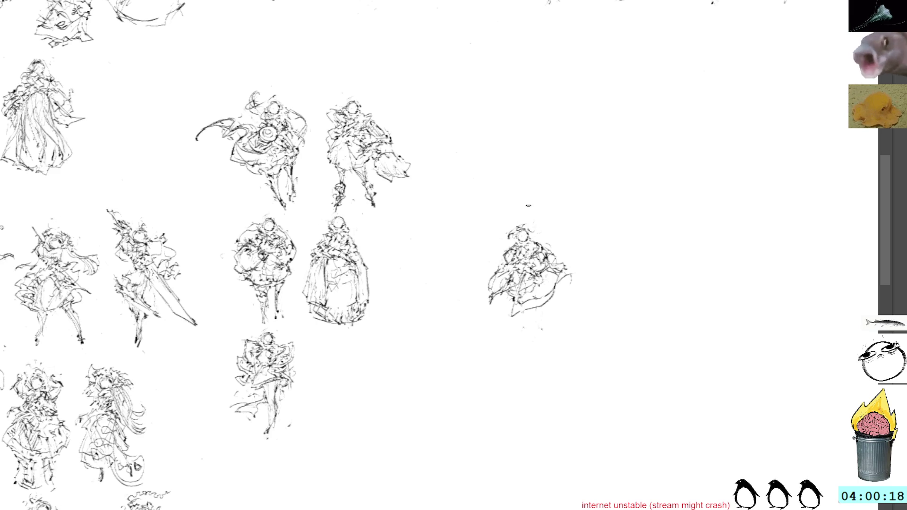
pyautogui.moveTo(534, 229)
pyautogui.mouseDown()
pyautogui.moveTo(546, 222)
pyautogui.moveTo(552, 235)
pyautogui.mouseUp()
pyautogui.moveTo(509, 309)
pyautogui.mouseDown()
pyautogui.moveTo(503, 324)
pyautogui.moveTo(533, 317)
pyautogui.moveTo(520, 333)
pyautogui.mouseUp()
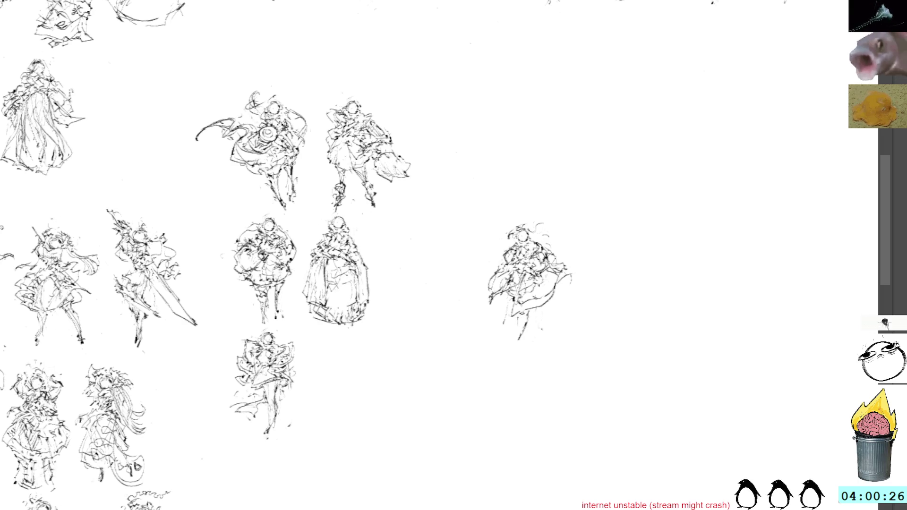
pyautogui.moveTo(509, 300); pyautogui.dragTo(501, 332)
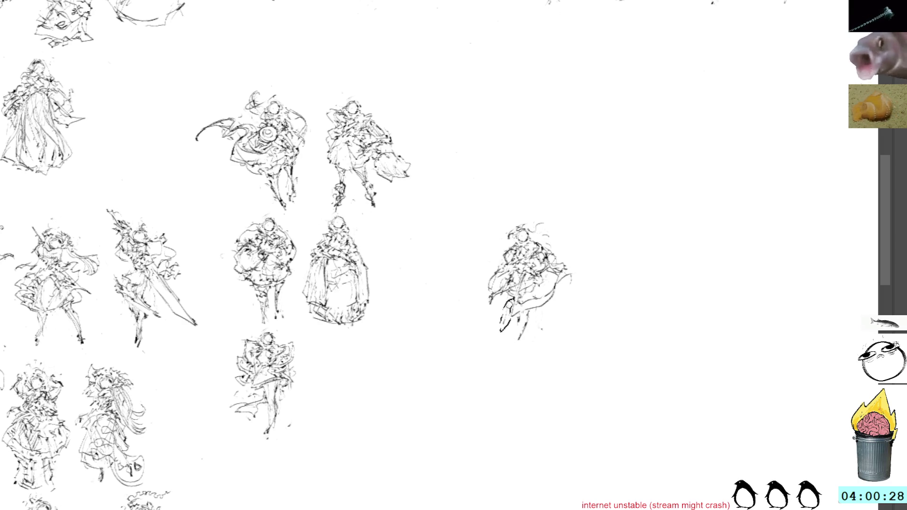
pyautogui.hotkey('ctrl', 'z')
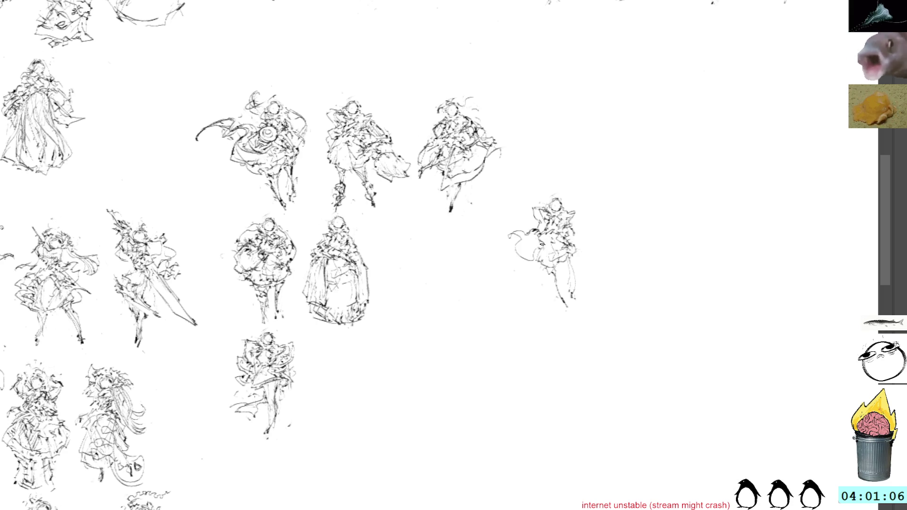
pyautogui.moveTo(533, 244); pyautogui.dragTo(545, 260)
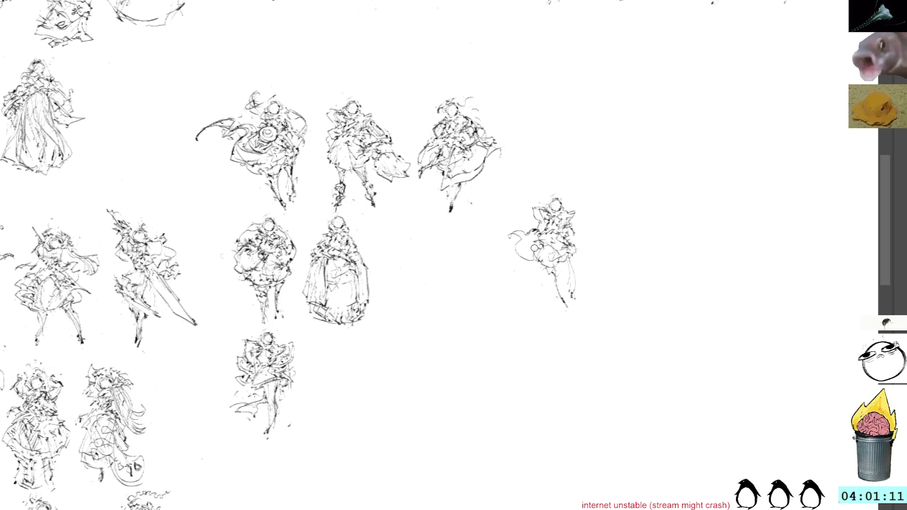
# Step: Add ink marks and a sweeping cloak stroke across the seventh figure's upper body, discarding trial arm strokes
pyautogui.moveTo(559, 269)
pyautogui.mouseDown()
pyautogui.moveTo(562, 290)
pyautogui.moveTo(536, 287)
pyautogui.moveTo(559, 304)
pyautogui.mouseUp()
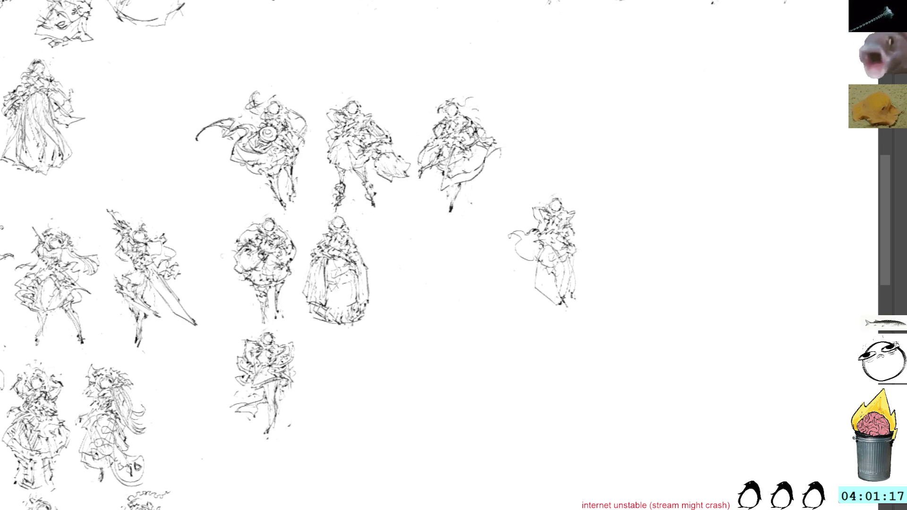
pyautogui.hotkey('ctrl', 'z')
pyautogui.hotkey('ctrl', 'z')
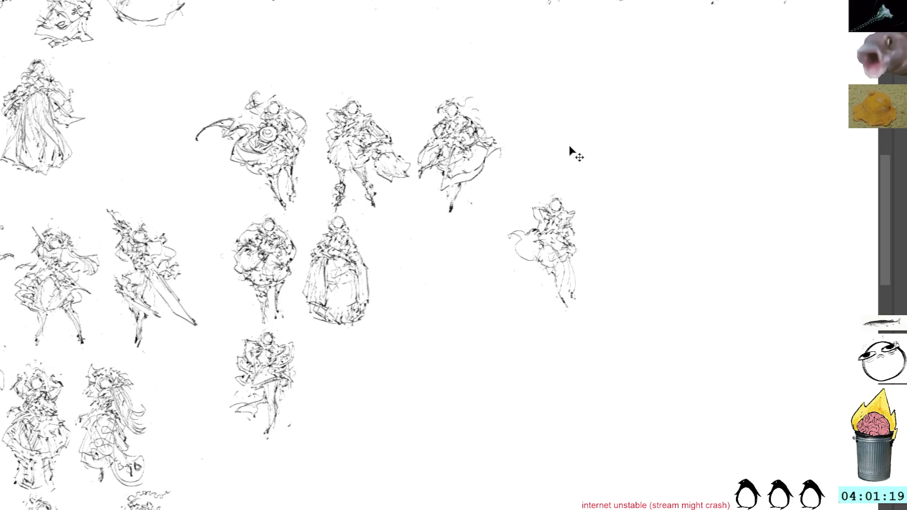
pyautogui.hotkey('ctrl', 'z')
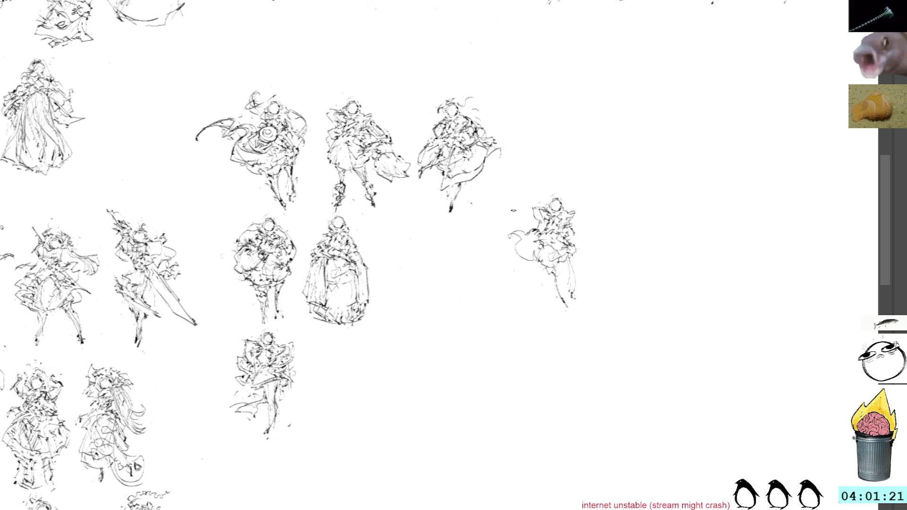
pyautogui.moveTo(536, 255)
pyautogui.mouseDown()
pyautogui.moveTo(538, 274)
pyautogui.moveTo(522, 229)
pyautogui.moveTo(534, 243)
pyautogui.mouseUp()
pyautogui.hotkey('ctrl', 'z')
pyautogui.hotkey('ctrl', 'z')
pyautogui.hotkey('ctrl', 'z')
pyautogui.hotkey('ctrl', 'z')
pyautogui.hotkey('ctrl', 'z')
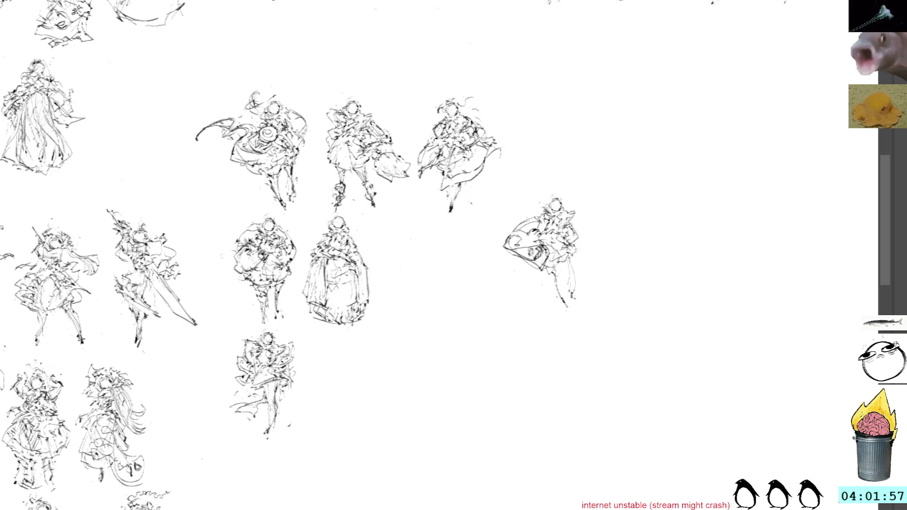
pyautogui.moveTo(529, 233); pyautogui.dragTo(536, 242)
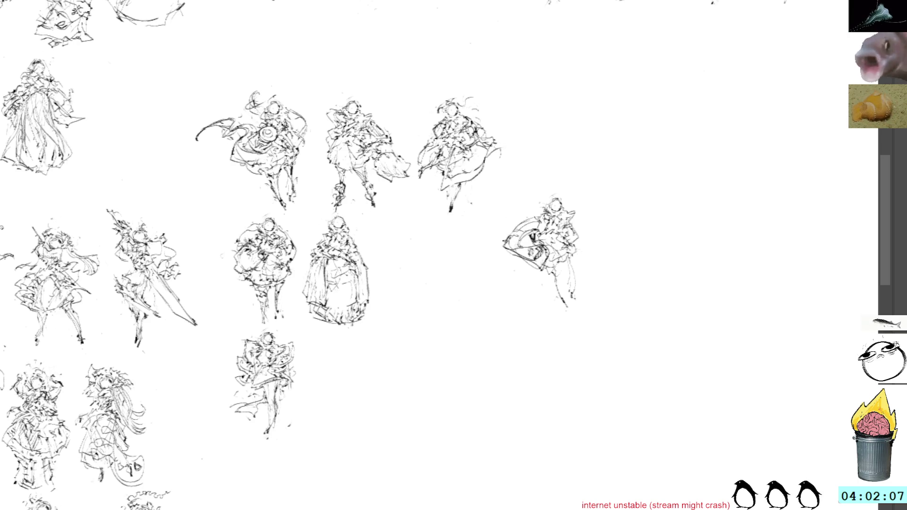
pyautogui.moveTo(516, 239); pyautogui.dragTo(580, 235)
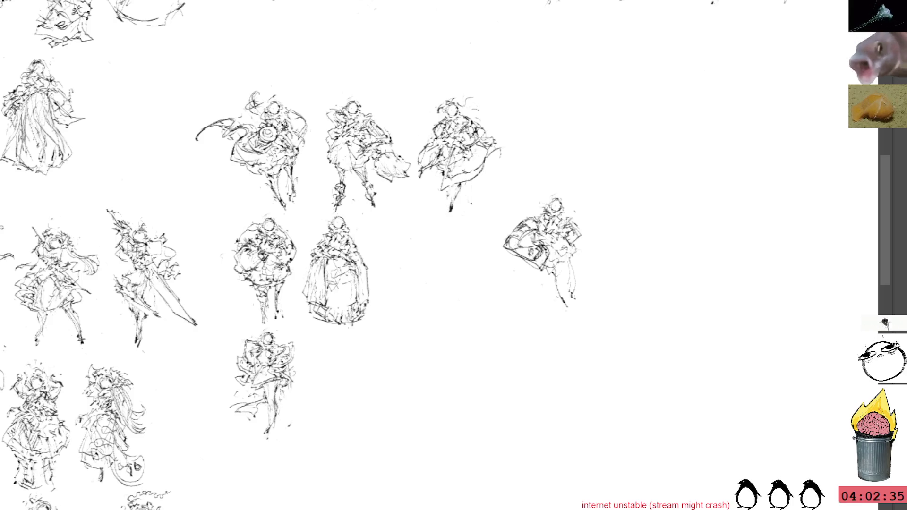
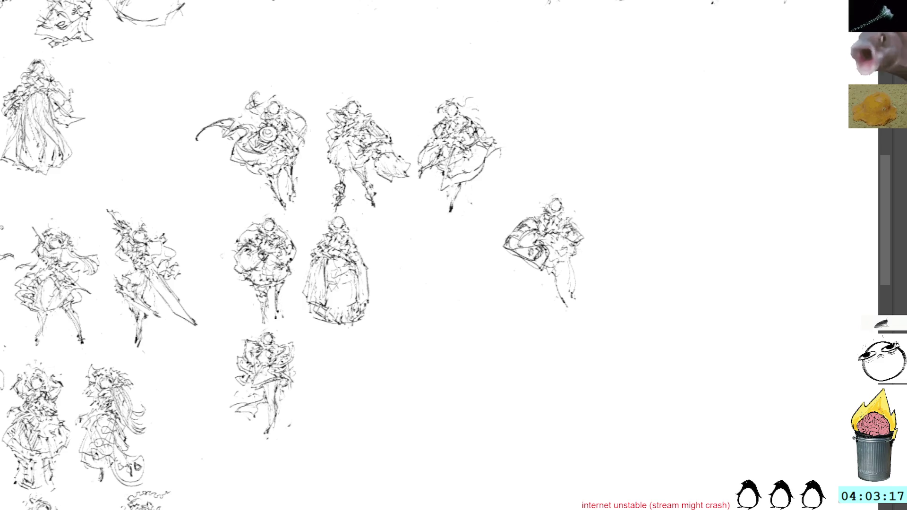
# Step: Add short strokes along the right-hand figure's right side, undoing one curled stroke
pyautogui.moveTo(520, 266)
pyautogui.mouseDown()
pyautogui.moveTo(532, 261)
pyautogui.moveTo(541, 276)
pyautogui.moveTo(561, 263)
pyautogui.mouseUp()
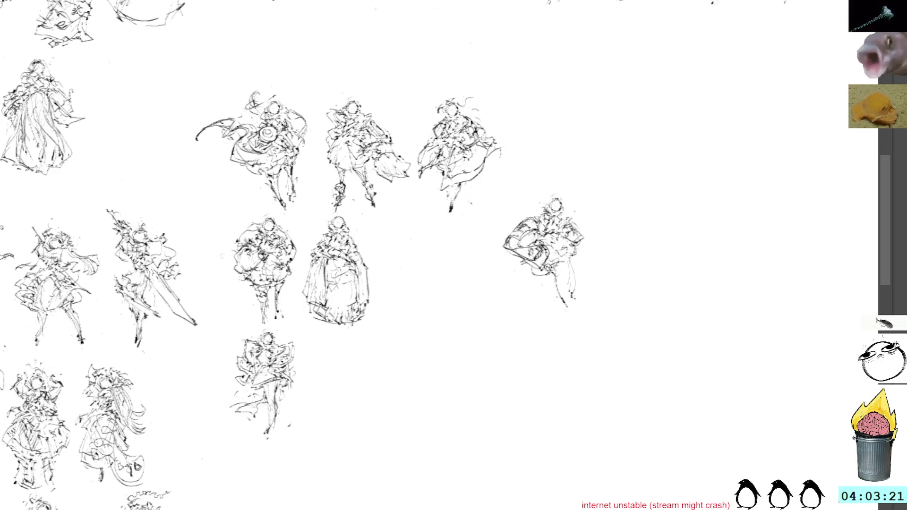
pyautogui.moveTo(547, 272)
pyautogui.mouseDown()
pyautogui.moveTo(553, 253)
pyautogui.moveTo(573, 260)
pyautogui.moveTo(555, 268)
pyautogui.moveTo(582, 250)
pyautogui.moveTo(584, 262)
pyautogui.moveTo(587, 243)
pyautogui.moveTo(574, 265)
pyautogui.mouseUp()
pyautogui.hotkey('ctrl', 'z')
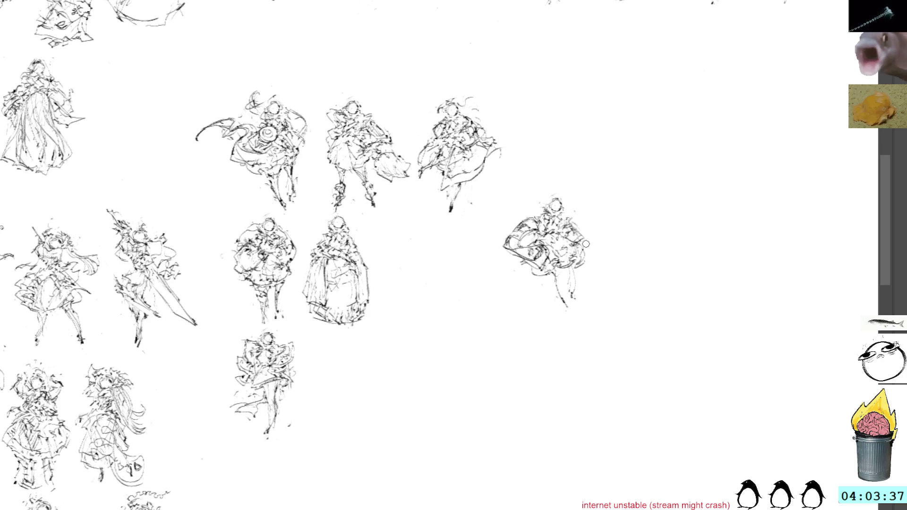
pyautogui.moveTo(588, 245); pyautogui.dragTo(570, 242)
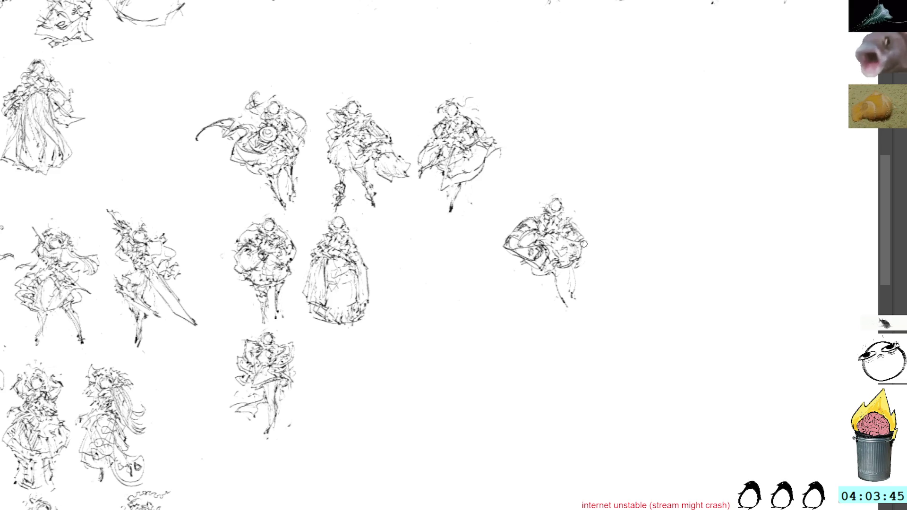
pyautogui.moveTo(579, 246); pyautogui.dragTo(587, 251)
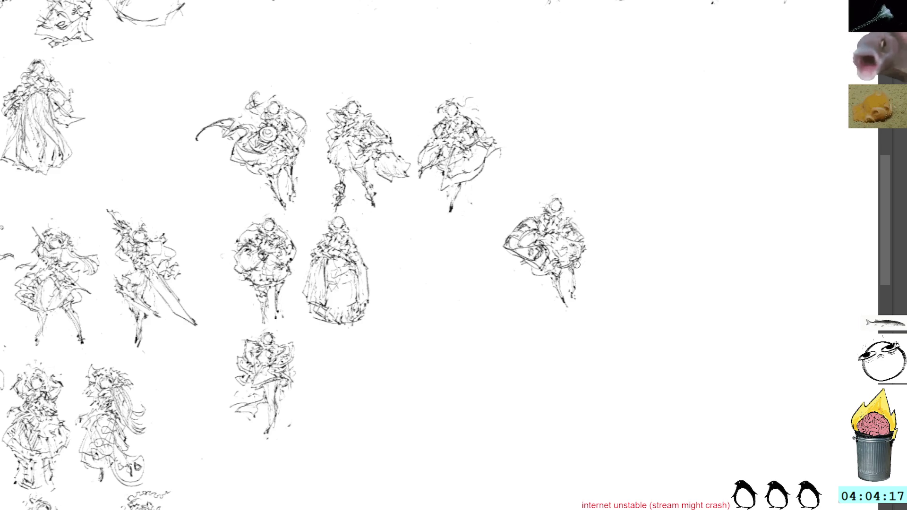
# Step: Extend the figure's leg lines, add head detail, and move the figure up into the top row
pyautogui.moveTo(563, 268); pyautogui.dragTo(574, 295)
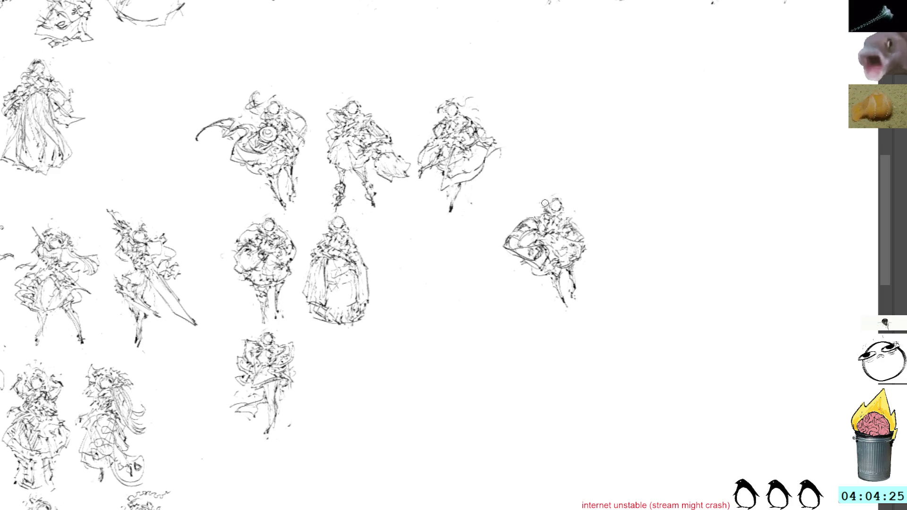
pyautogui.moveTo(538, 204); pyautogui.dragTo(550, 198)
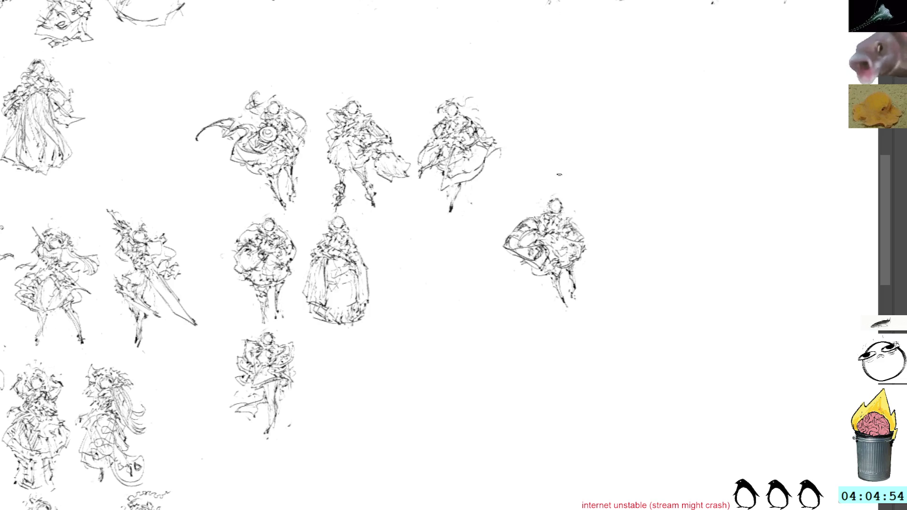
pyautogui.hotkey('ctrl', 't')
pyautogui.moveTo(539, 244)
pyautogui.mouseDown()
pyautogui.moveTo(467, 269)
pyautogui.moveTo(346, 382)
pyautogui.moveTo(560, 145)
pyautogui.mouseUp()
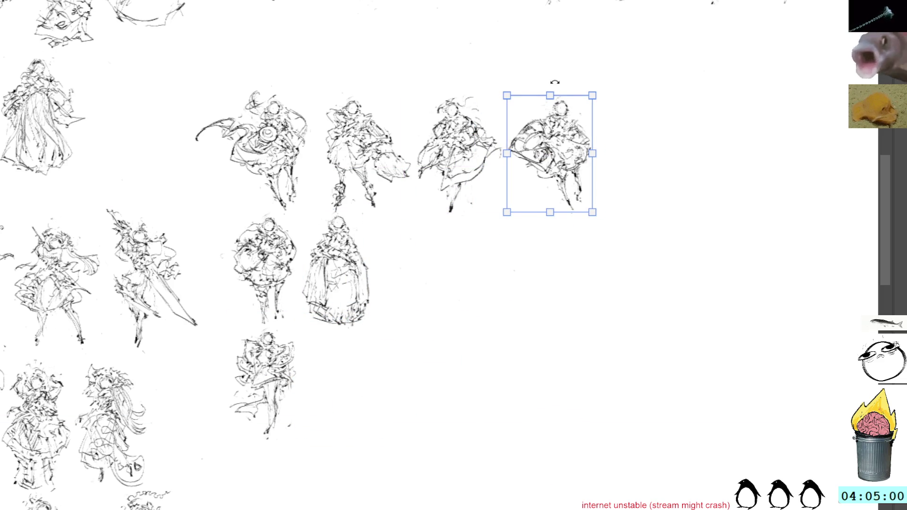
# Step: Shrink the moved figure slightly and redraw its lower legs and skirt edges
pyautogui.moveTo(550, 96); pyautogui.dragTo(547, 102)
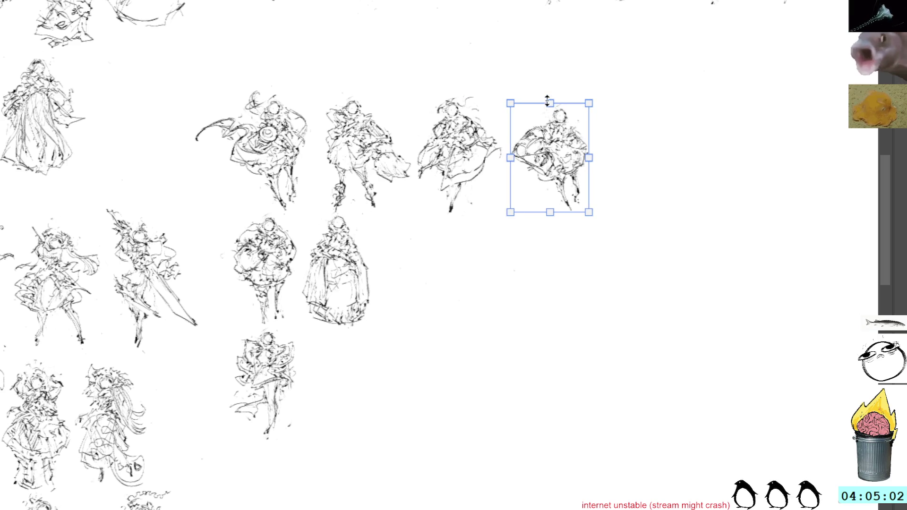
pyautogui.press('Return')
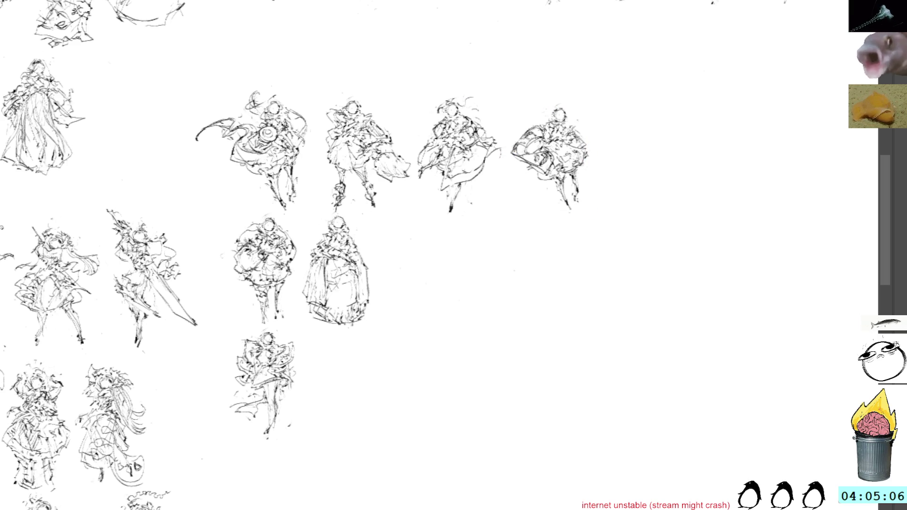
pyautogui.moveTo(566, 205); pyautogui.dragTo(575, 209)
pyautogui.moveTo(572, 166); pyautogui.dragTo(581, 202)
pyautogui.moveTo(540, 170); pyautogui.dragTo(521, 189)
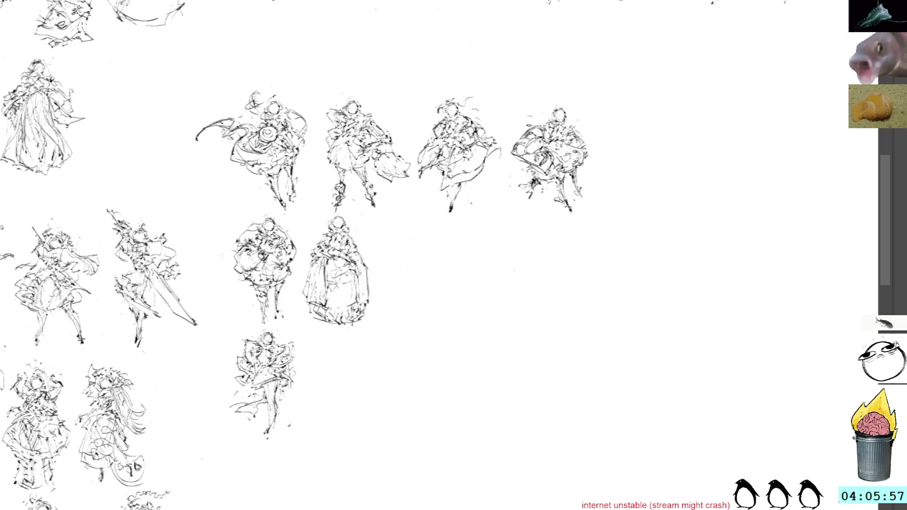
# Step: Try a wavy stroke above the fourth figure's head, then undo back to the earlier state
pyautogui.moveTo(524, 119)
pyautogui.mouseDown()
pyautogui.moveTo(543, 100)
pyautogui.moveTo(514, 118)
pyautogui.moveTo(538, 124)
pyautogui.moveTo(527, 116)
pyautogui.mouseUp()
pyautogui.hotkey('ctrl', 'z')
pyautogui.hotkey('ctrl', 'z')
pyautogui.hotkey('ctrl', 'z')
pyautogui.hotkey('ctrl', 'z')
pyautogui.hotkey('ctrl', 'z')
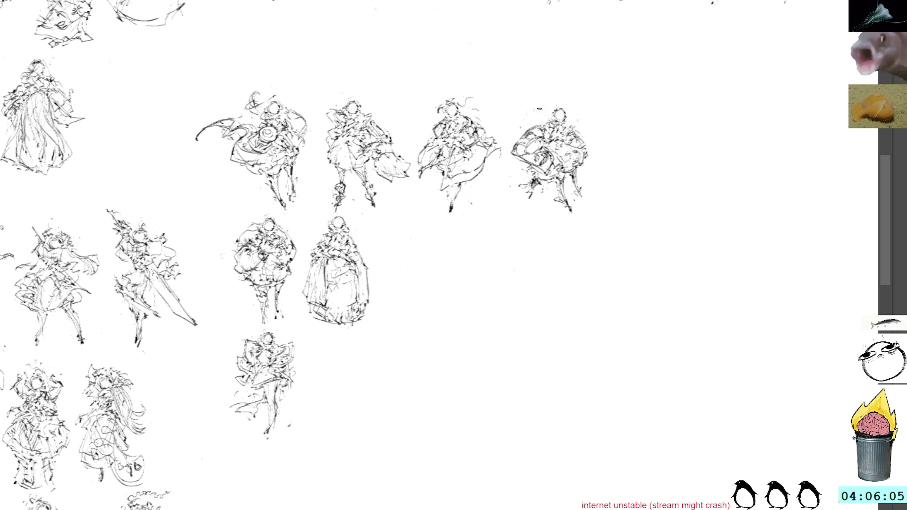
pyautogui.hotkey('ctrl', 'z')
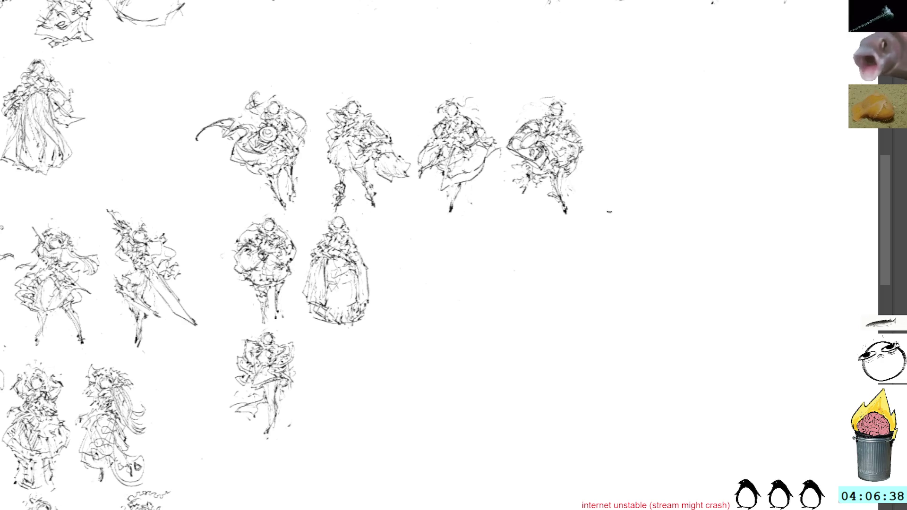
pyautogui.scroll(-3, 605, 193)
# Step: Paste a copy of a figure, flip it horizontally, and place it beneath the top row's right end
pyautogui.hscroll(2, 527, 223)
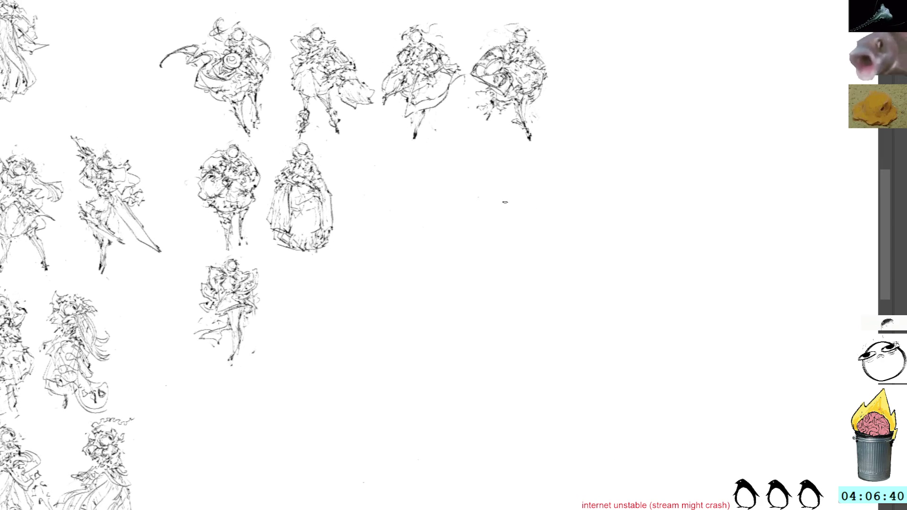
pyautogui.hotkey('ctrl', 'v')
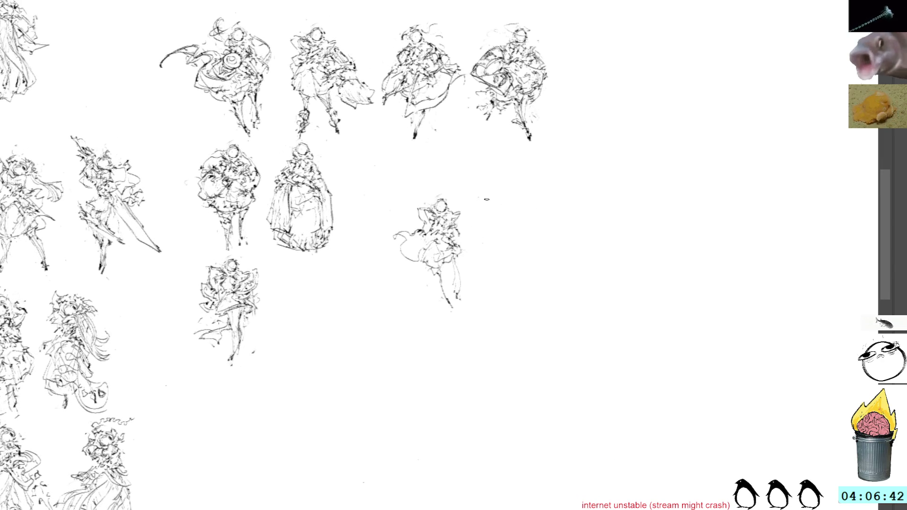
pyautogui.hotkey('ctrl', 't')
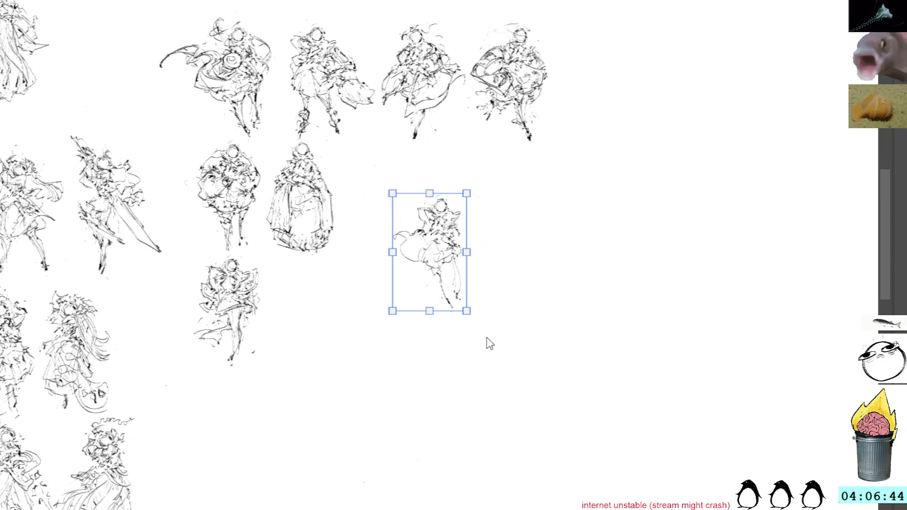
pyautogui.press('h')
pyautogui.moveTo(448, 198); pyautogui.dragTo(494, 157)
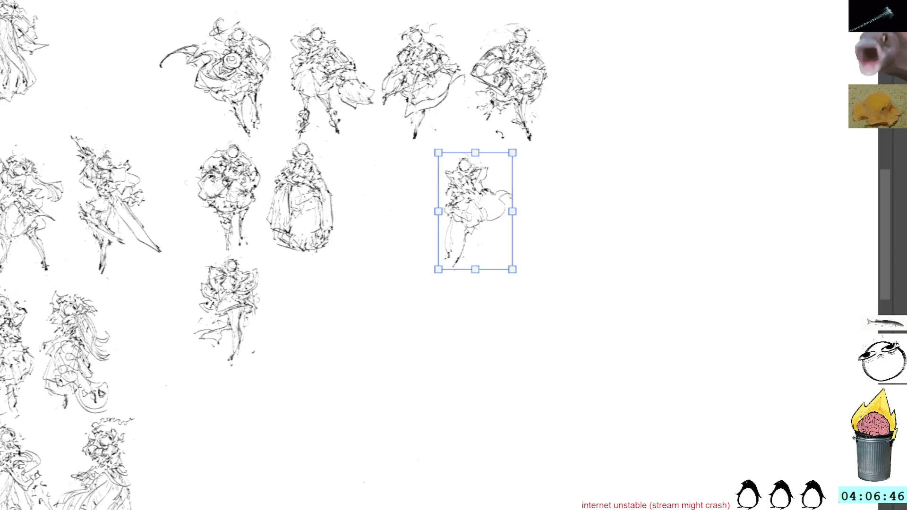
pyautogui.press('Return')
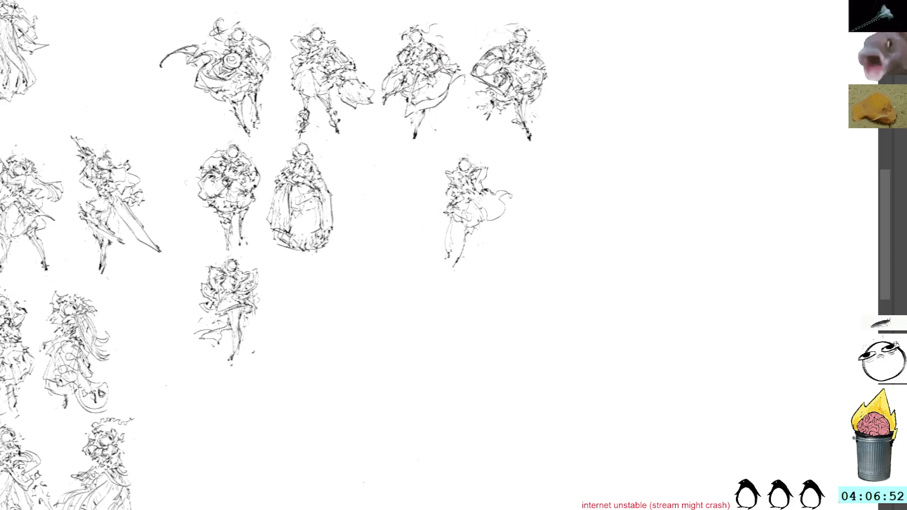
# Step: Add strokes down the new figure's left side and a curve along its skirt
pyautogui.moveTo(449, 215)
pyautogui.mouseDown()
pyautogui.moveTo(436, 236)
pyautogui.moveTo(454, 228)
pyautogui.mouseUp()
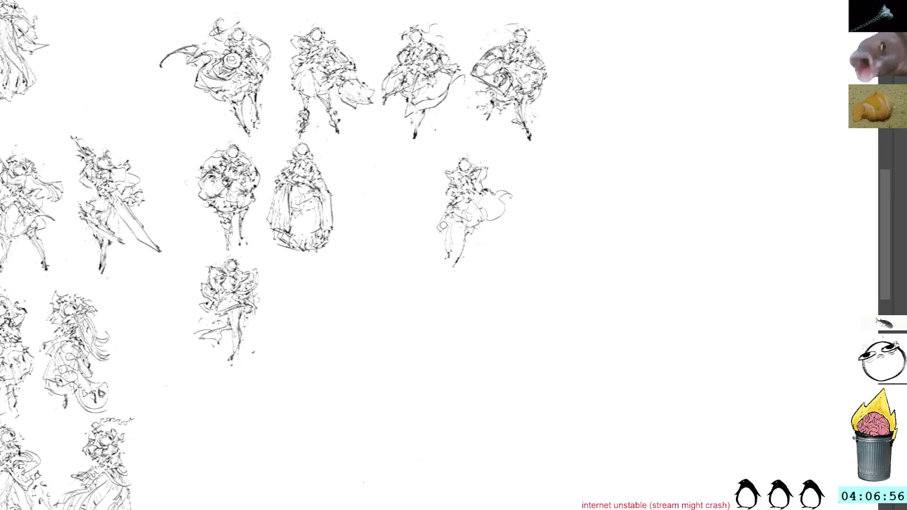
pyautogui.moveTo(461, 223); pyautogui.dragTo(427, 246)
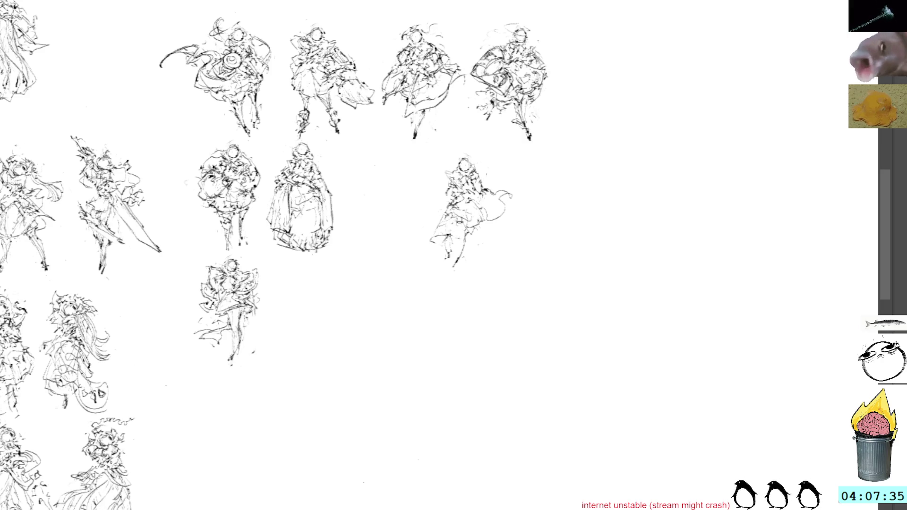
pyautogui.moveTo(487, 221)
pyautogui.mouseDown()
pyautogui.moveTo(474, 250)
pyautogui.moveTo(427, 242)
pyautogui.moveTo(489, 253)
pyautogui.moveTo(465, 248)
pyautogui.mouseUp()
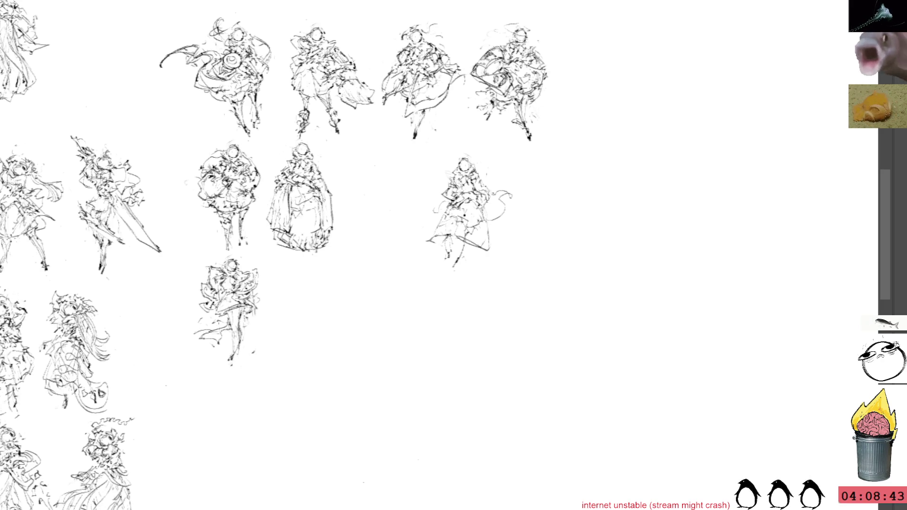
# Step: Redo the skirt with short strokes down the figure's body, replacing the last attempt
pyautogui.hotkey('ctrl', 'z')
pyautogui.moveTo(448, 228)
pyautogui.mouseDown()
pyautogui.moveTo(463, 224)
pyautogui.moveTo(449, 220)
pyautogui.moveTo(475, 200)
pyautogui.mouseUp()
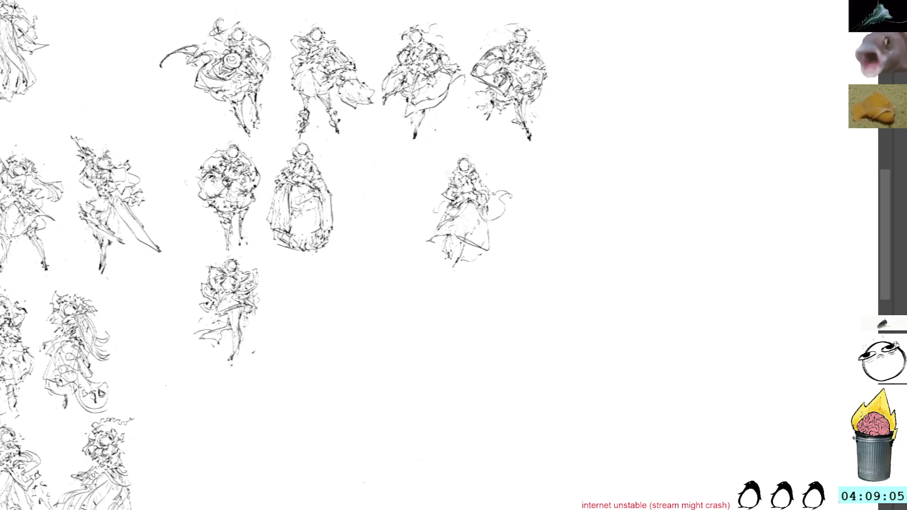
pyautogui.moveTo(459, 240); pyautogui.dragTo(476, 203)
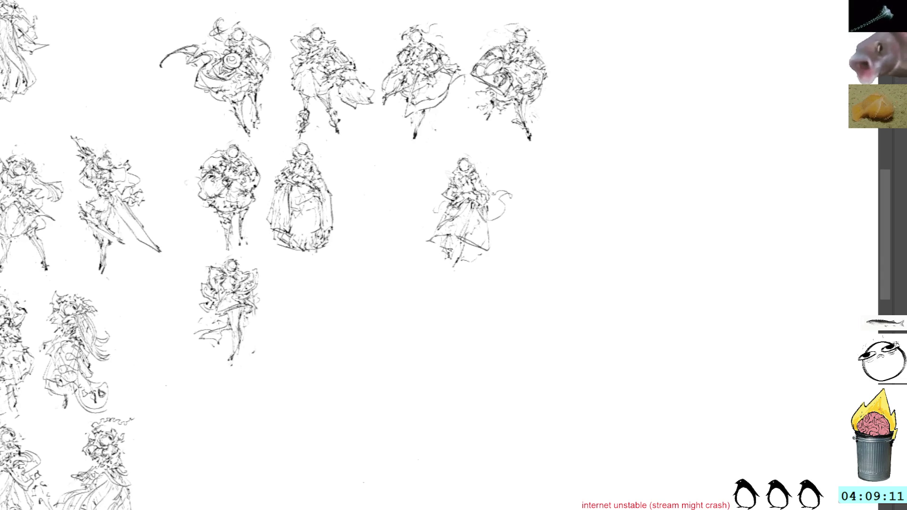
# Step: Add dark hatching to the lower skirt and scribble a small note below the figure
pyautogui.moveTo(442, 238); pyautogui.dragTo(457, 253)
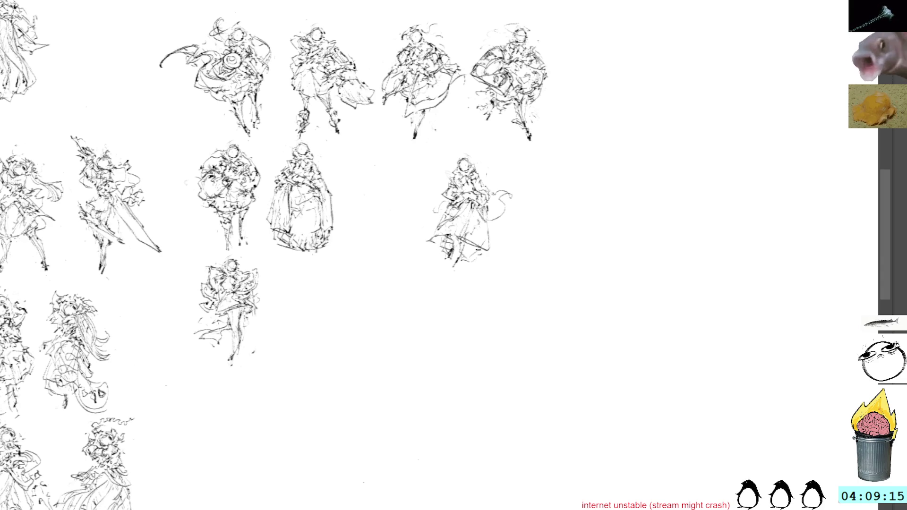
pyautogui.moveTo(466, 251); pyautogui.dragTo(458, 264)
pyautogui.moveTo(461, 248)
pyautogui.mouseDown()
pyautogui.moveTo(451, 262)
pyautogui.moveTo(460, 250)
pyautogui.moveTo(467, 269)
pyautogui.mouseUp()
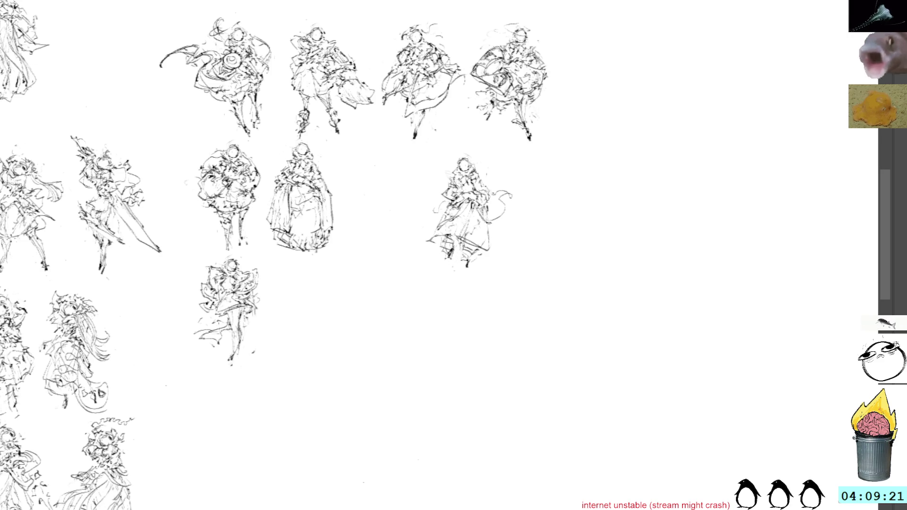
pyautogui.moveTo(429, 309); pyautogui.dragTo(454, 310)
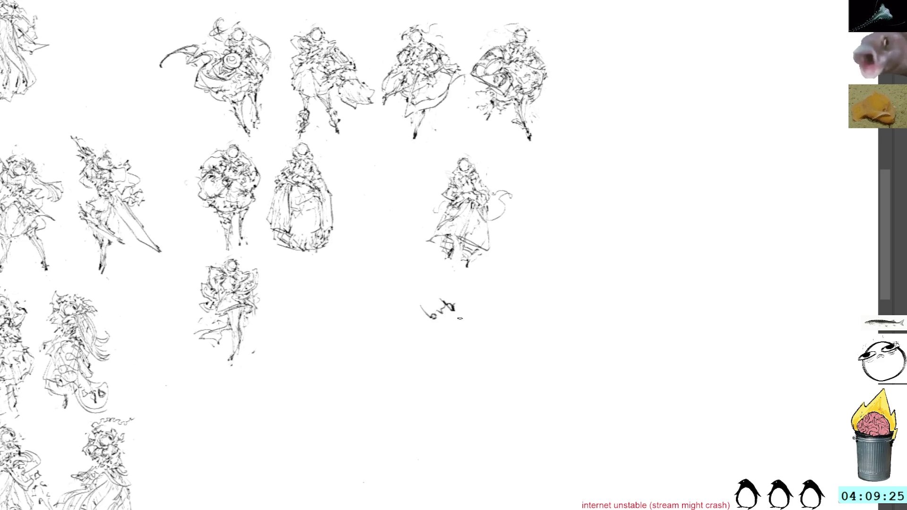